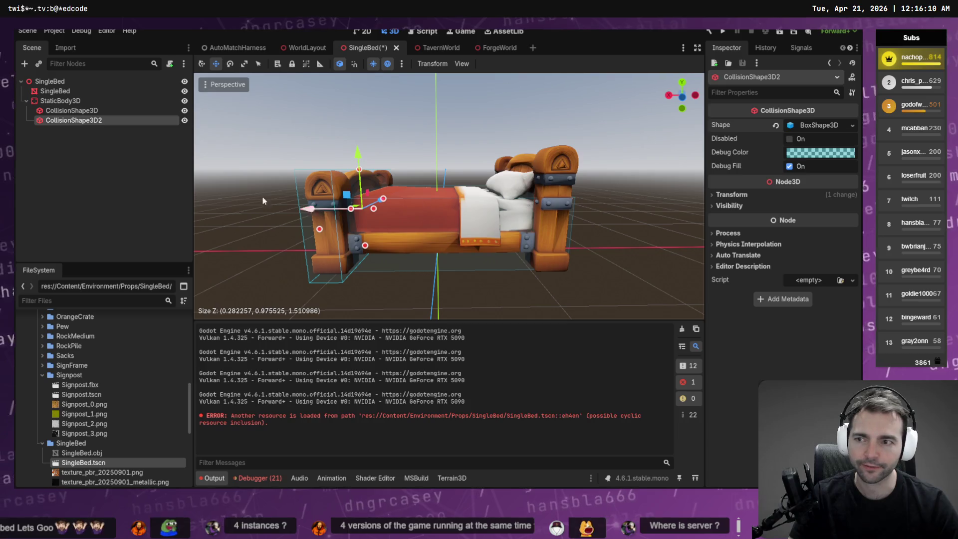
# Add a third CollisionShape3D under StaticBody3D and give it a new BoxShape3D
pyautogui.rightClick(63, 102)
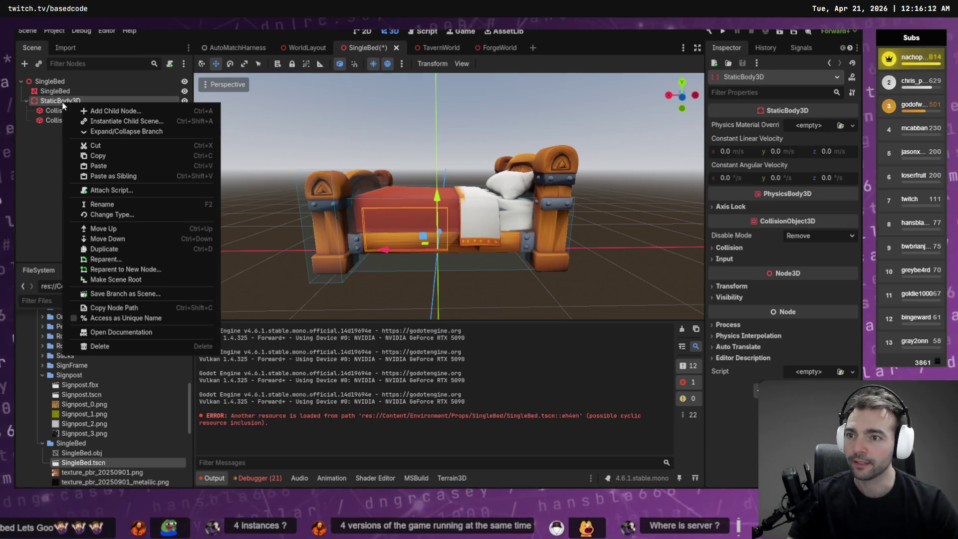
pyautogui.click(108, 110)
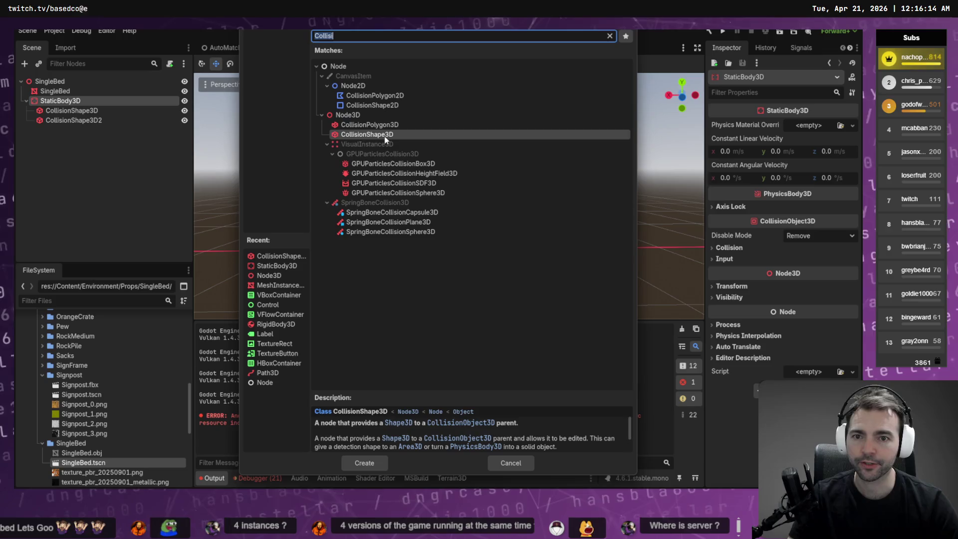
pyautogui.doubleClick(384, 136)
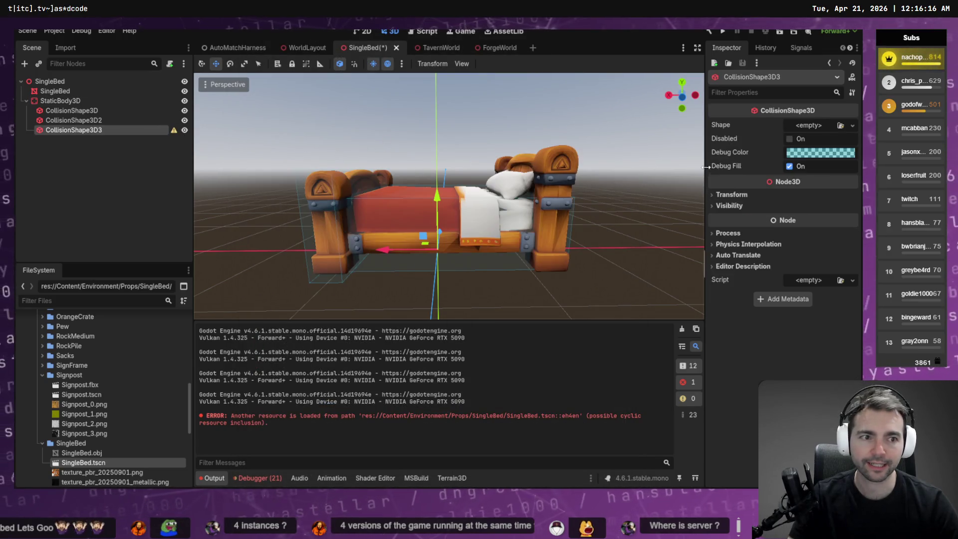
pyautogui.click(851, 126)
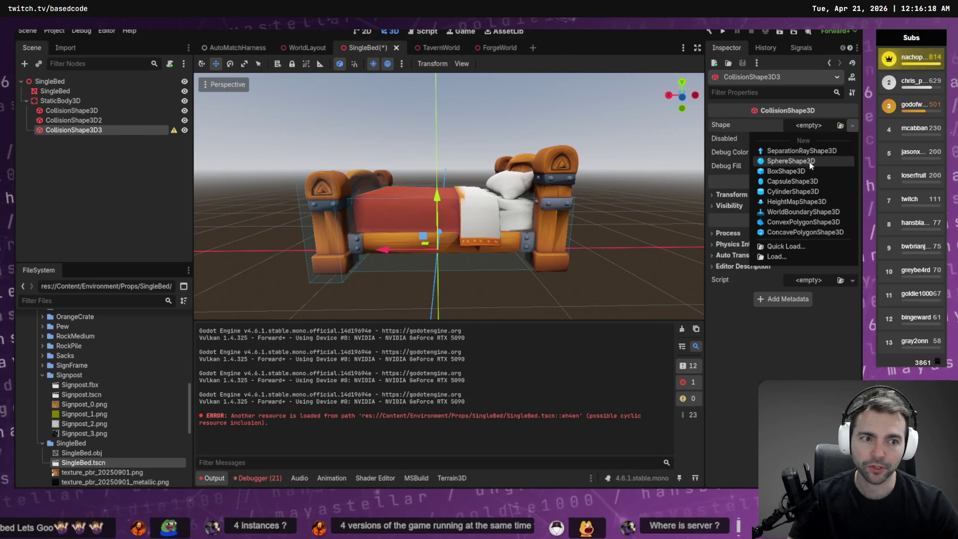
pyautogui.click(802, 171)
# Resize the collision box to 0.28 × 1.09 × 1.51 around the headboard and save the bed scene
pyautogui.moveTo(438, 213); pyautogui.dragTo(462, 159)
pyautogui.moveTo(474, 223)
pyautogui.mouseDown()
pyautogui.moveTo(554, 231)
pyautogui.moveTo(545, 229)
pyautogui.mouseUp()
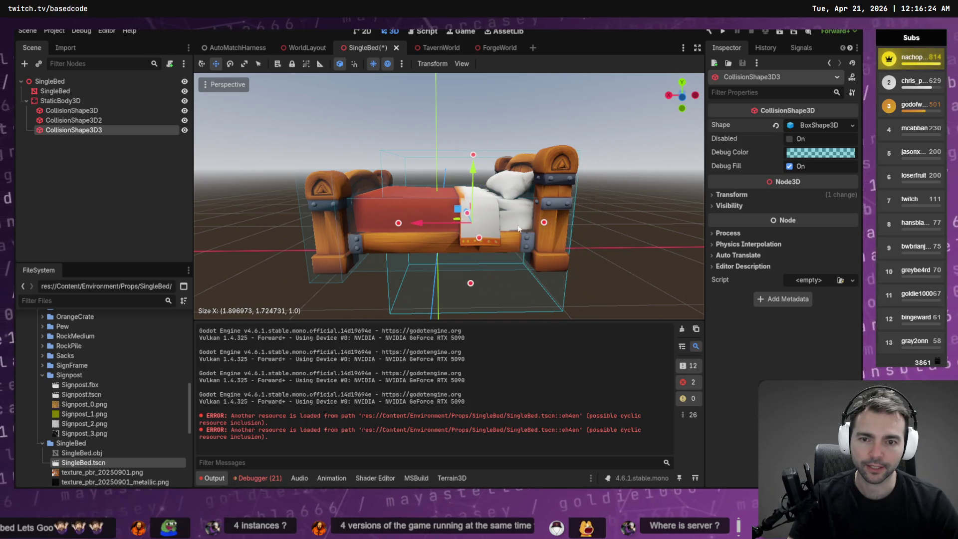
pyautogui.moveTo(405, 223); pyautogui.dragTo(509, 225)
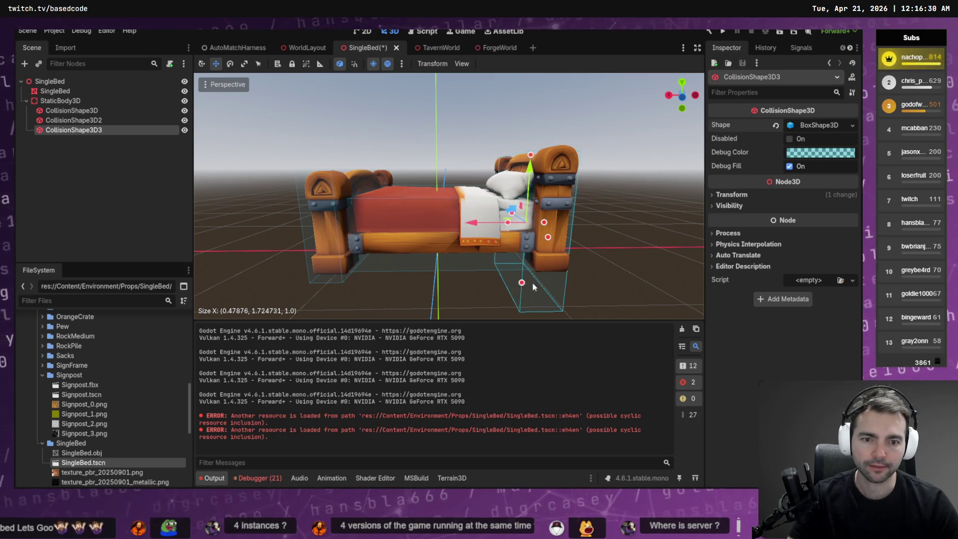
pyautogui.moveTo(521, 284); pyautogui.dragTo(533, 252)
pyautogui.moveTo(548, 218); pyautogui.dragTo(564, 227)
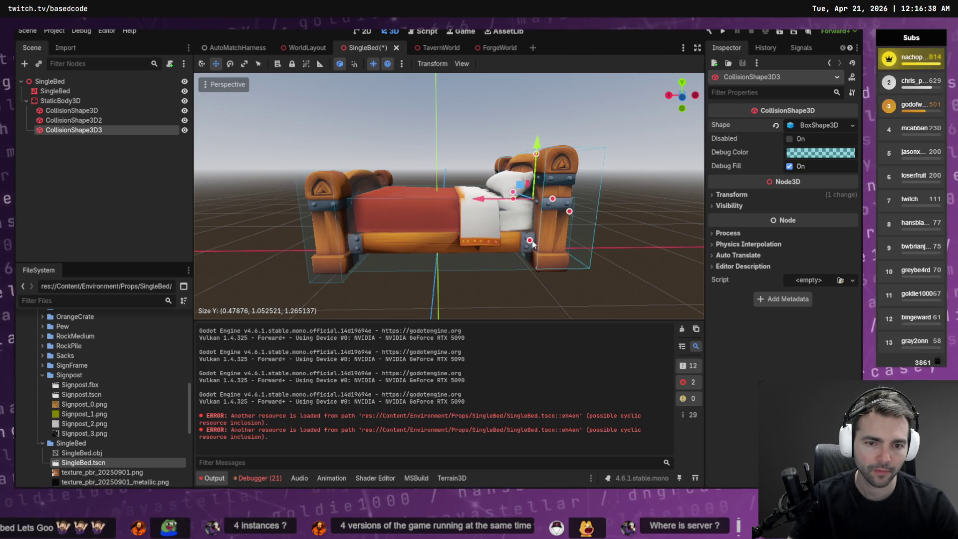
pyautogui.moveTo(571, 214)
pyautogui.mouseDown()
pyautogui.moveTo(535, 204)
pyautogui.moveTo(461, 226)
pyautogui.mouseUp()
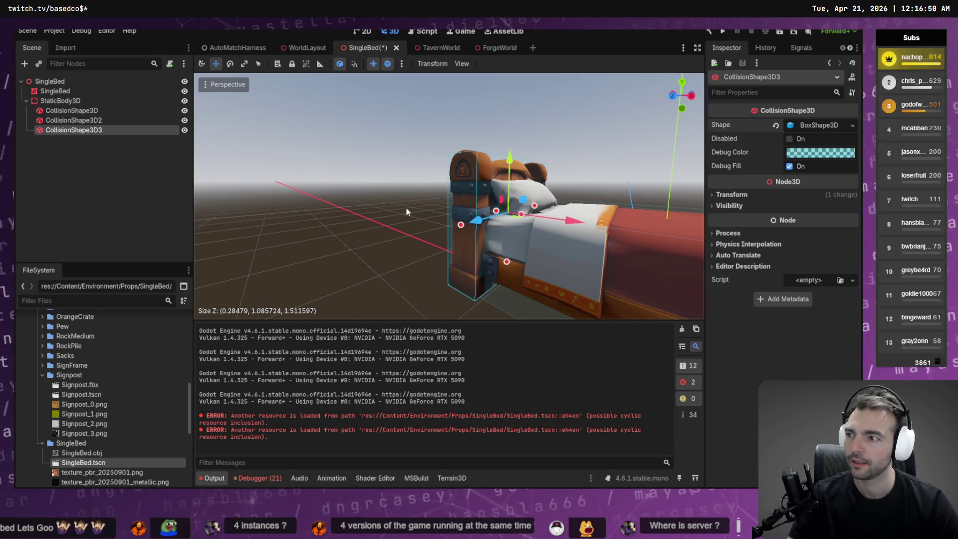
pyautogui.hotkey('ctrl', 's')
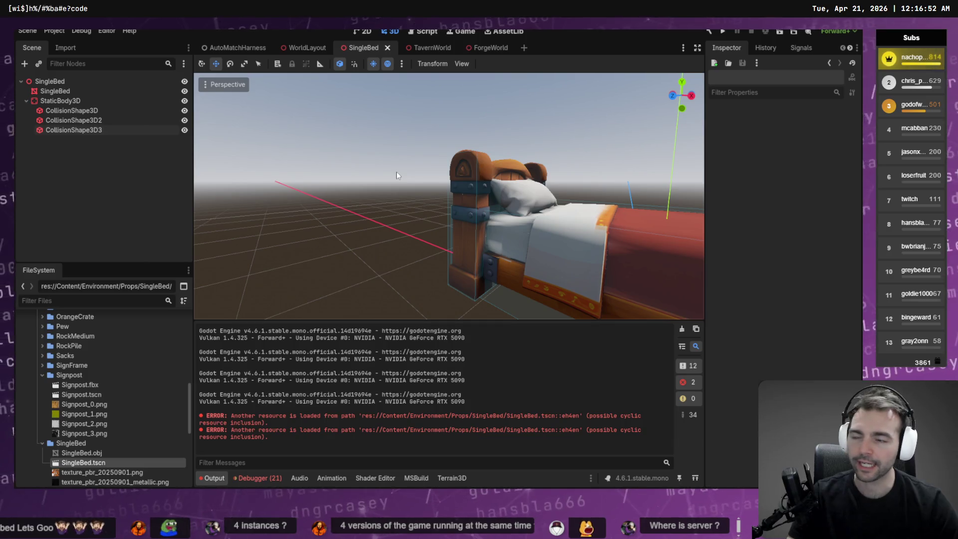
# Switch to the AutoMatchHarness scene and launch it as a test run
pyautogui.moveTo(396, 172)
pyautogui.mouseDown()
pyautogui.moveTo(401, 164)
pyautogui.moveTo(399, 189)
pyautogui.mouseUp()
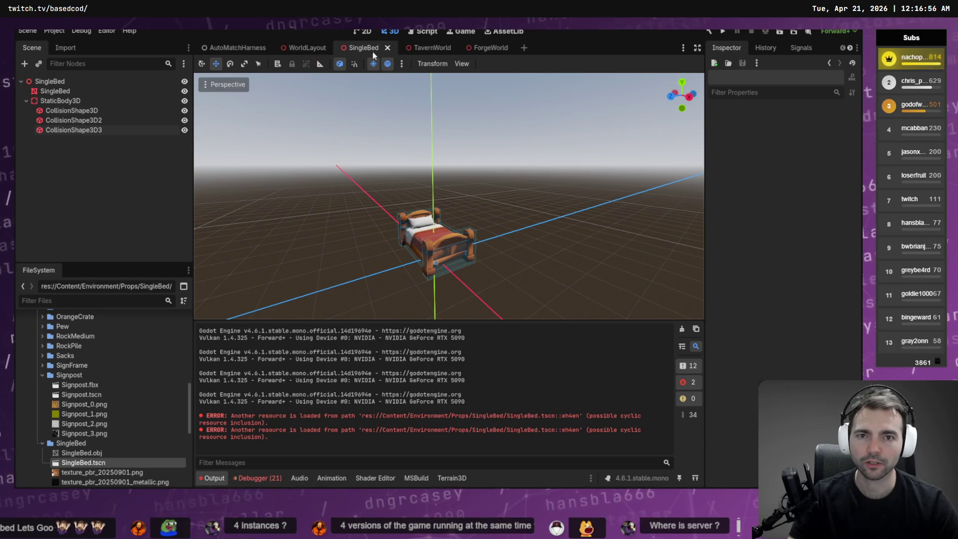
pyautogui.click(432, 48)
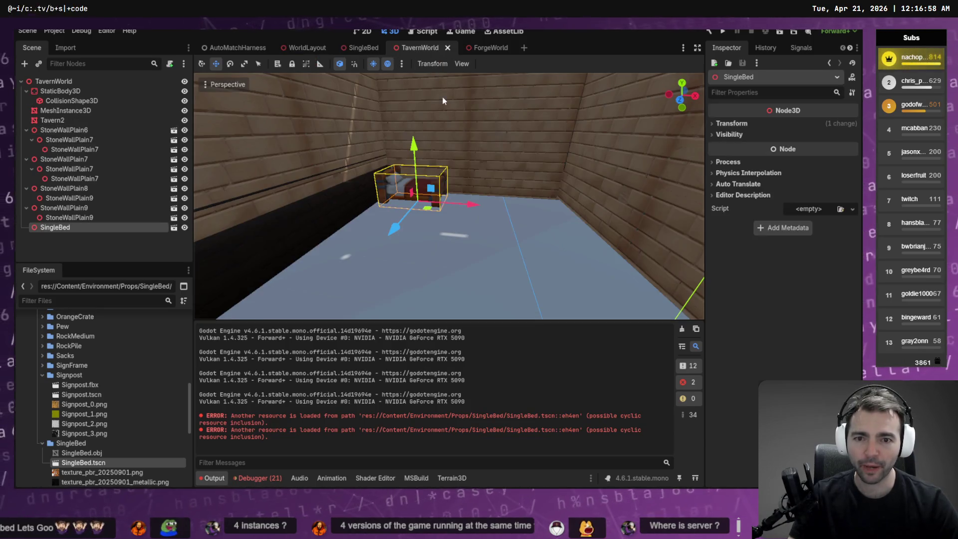
pyautogui.click(237, 48)
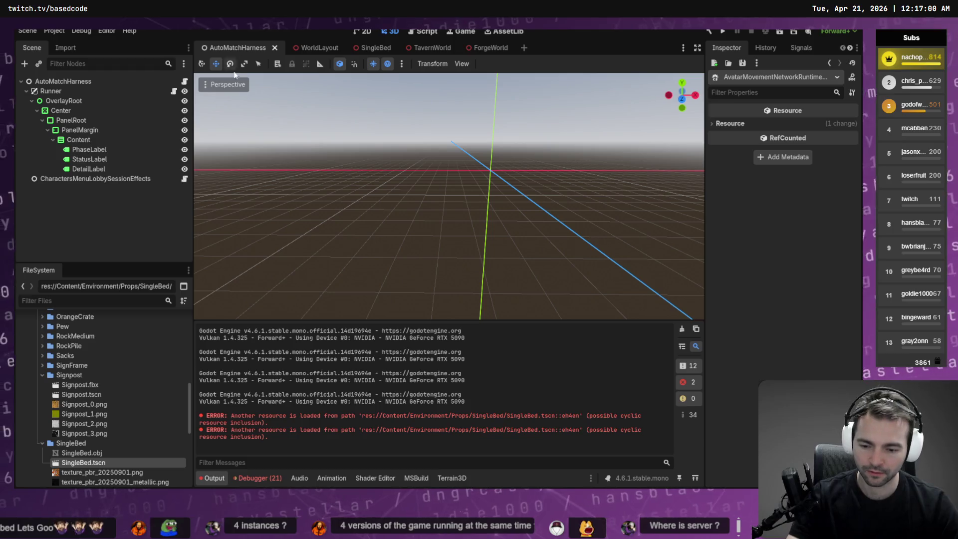
pyautogui.press('F6')
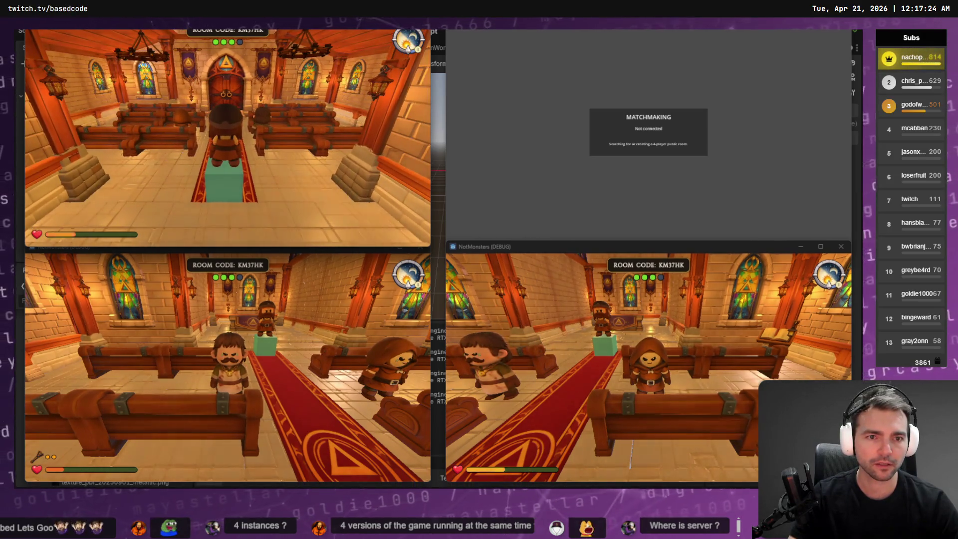
# Bring up the pause menu in one game instance, then stop all four instances
pyautogui.press('Escape')
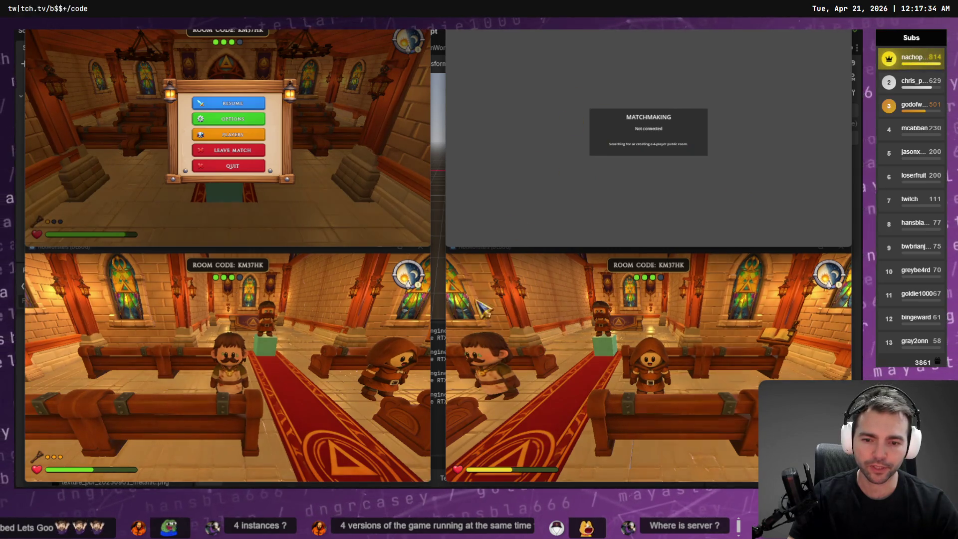
pyautogui.press('F8')
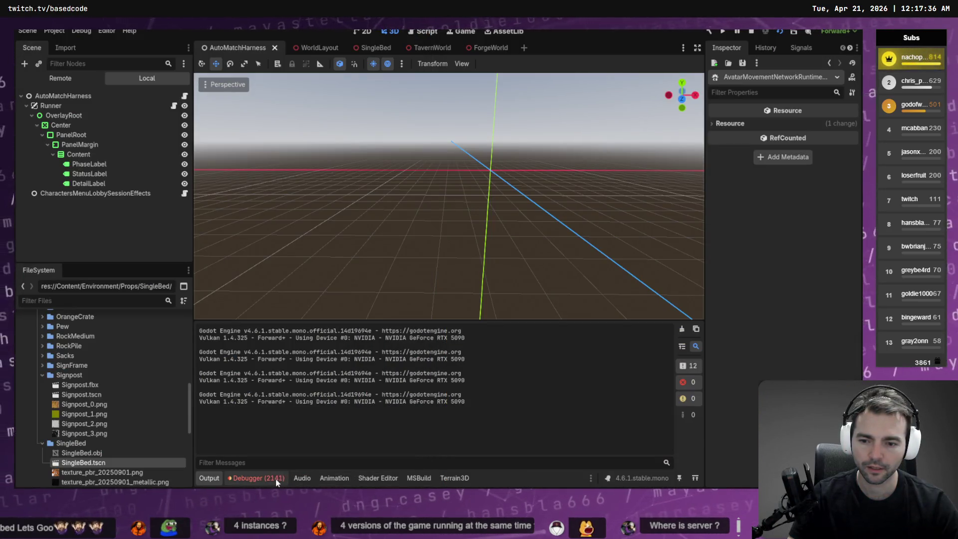
# Check Session 3's debugger errors and stop the running game
pyautogui.click(275, 479)
pyautogui.click(304, 349)
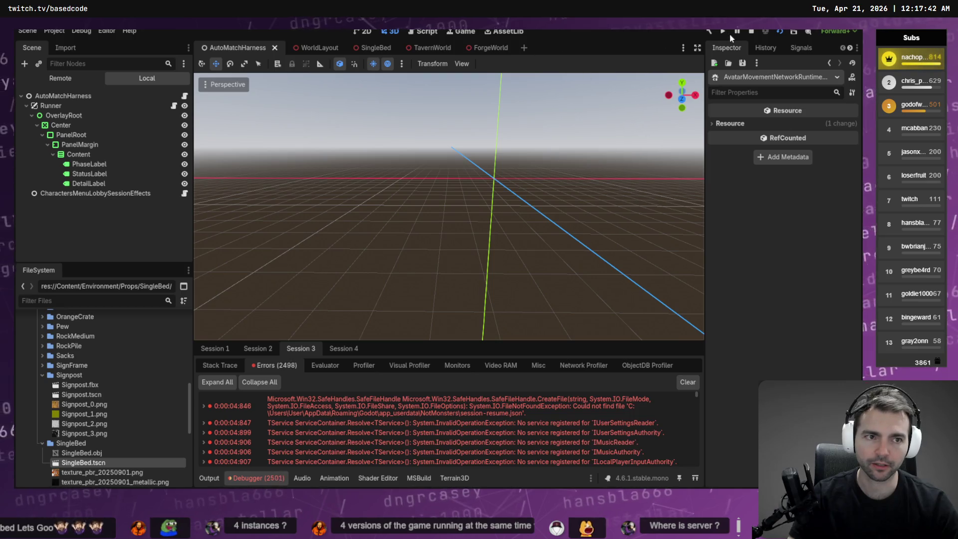
pyautogui.click(751, 33)
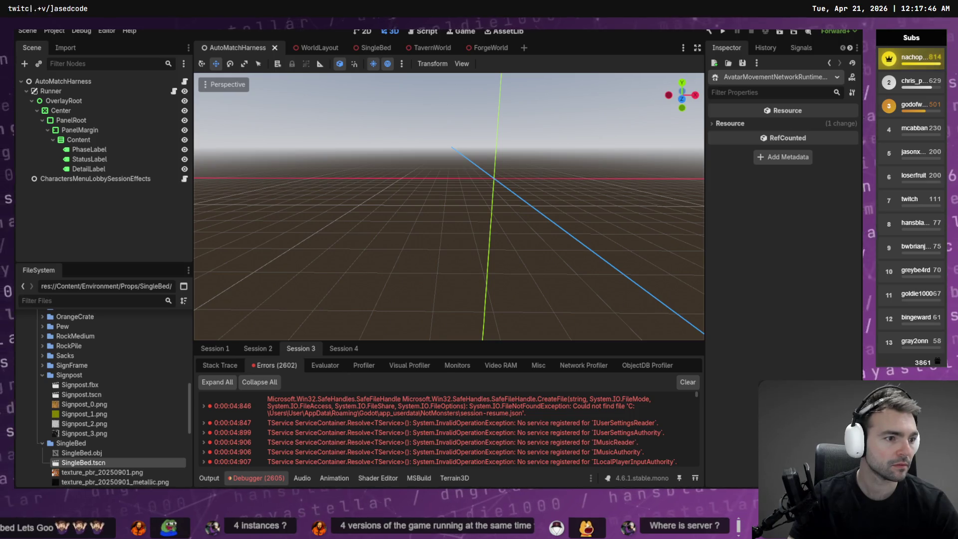
pyautogui.hotkey('alt', 'Tab')
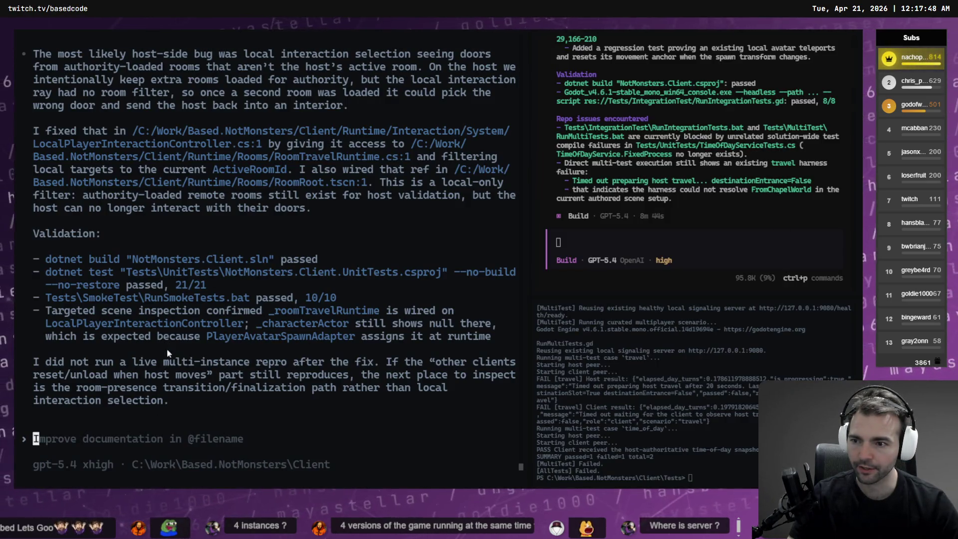
# Set the Codex agent's permissions to Full Access with /approvals
pyautogui.write('/appr')
pyautogui.press('Return')
pyautogui.press('Down')
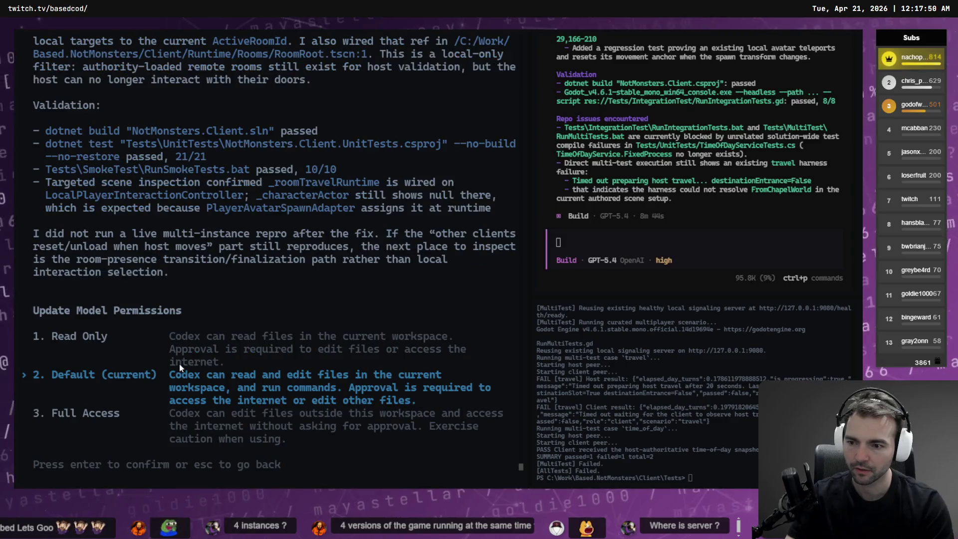
pyautogui.press('Return')
pyautogui.press('Return')
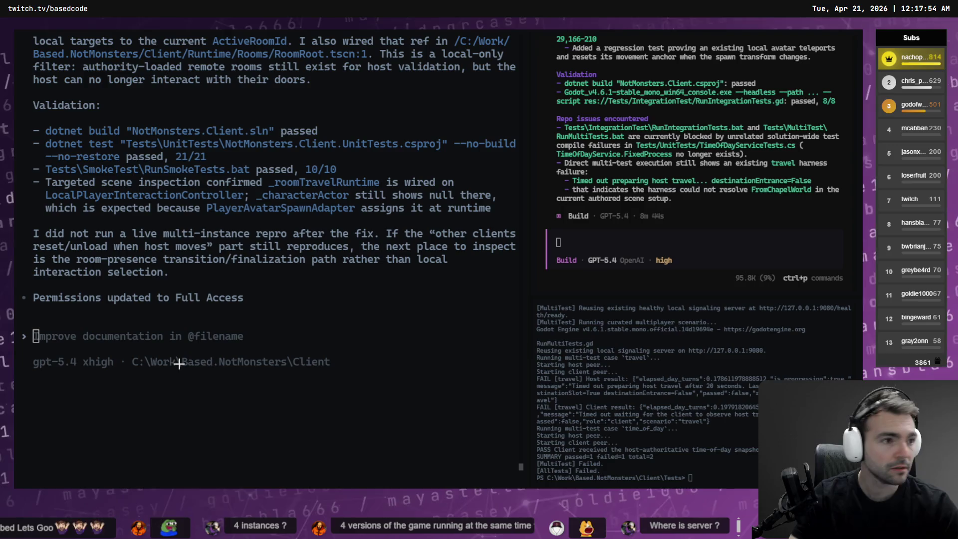
# Clear Godot's debugger errors, select Session 1, and rerun the match test scene
pyautogui.hotkey('alt', 'Tab')
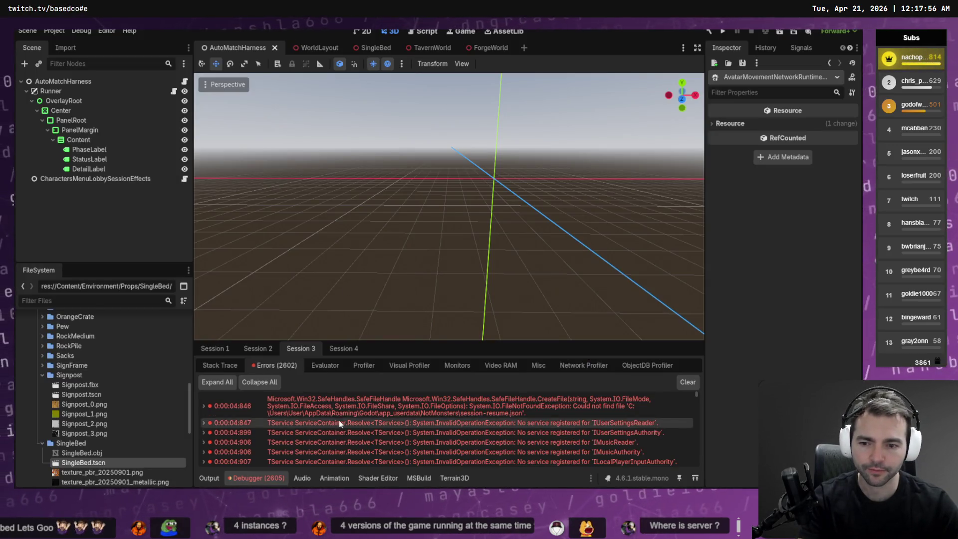
pyautogui.click(687, 382)
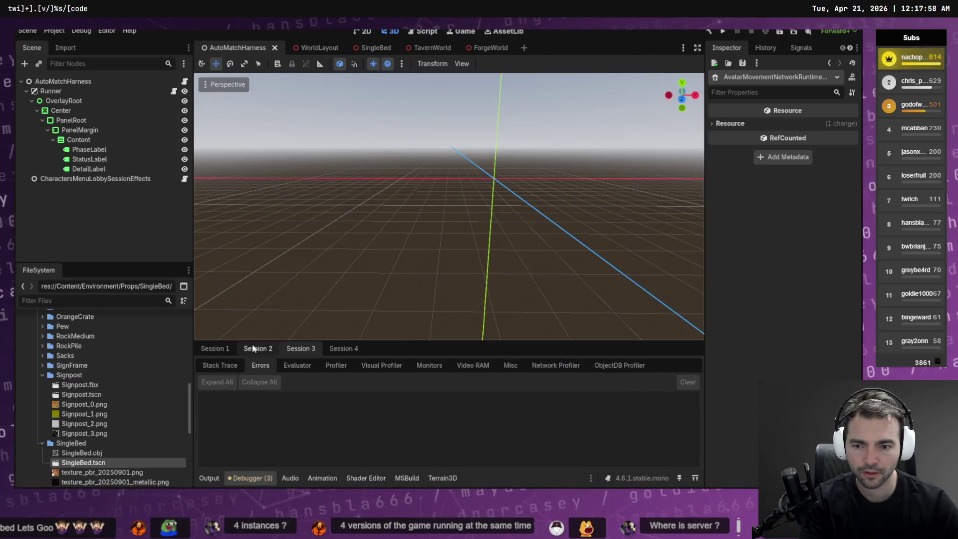
pyautogui.click(215, 348)
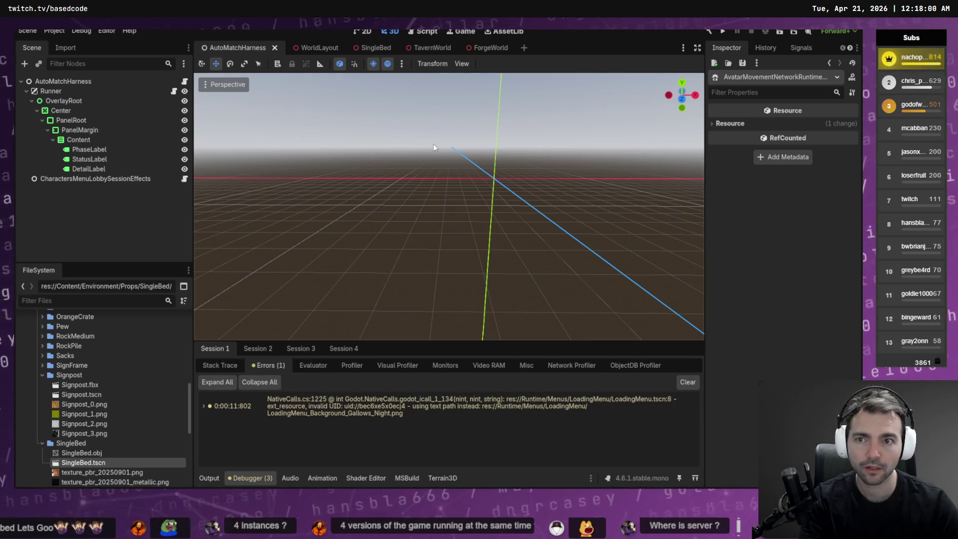
pyautogui.press('F6')
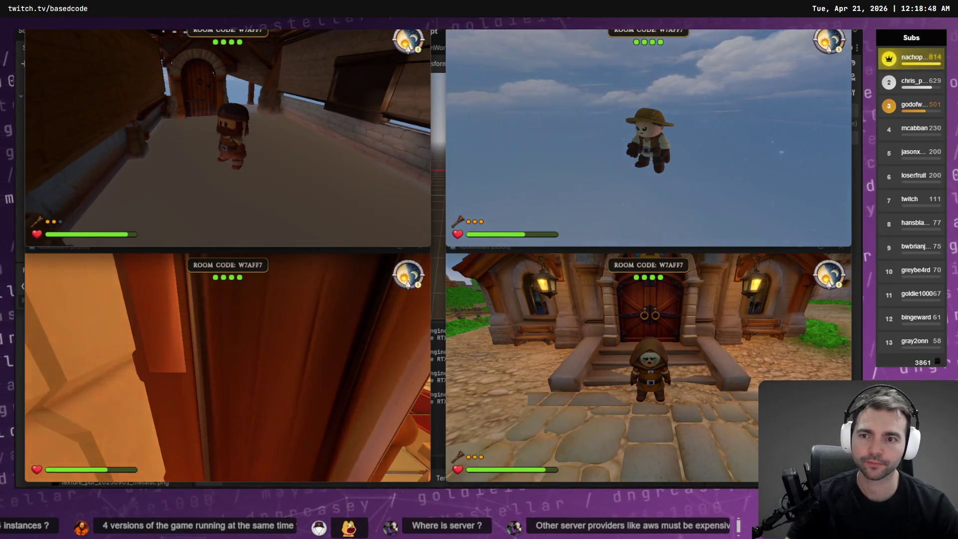
# After playing the rerun match outside the chapel, stop all four game instances
pyautogui.press('F8')
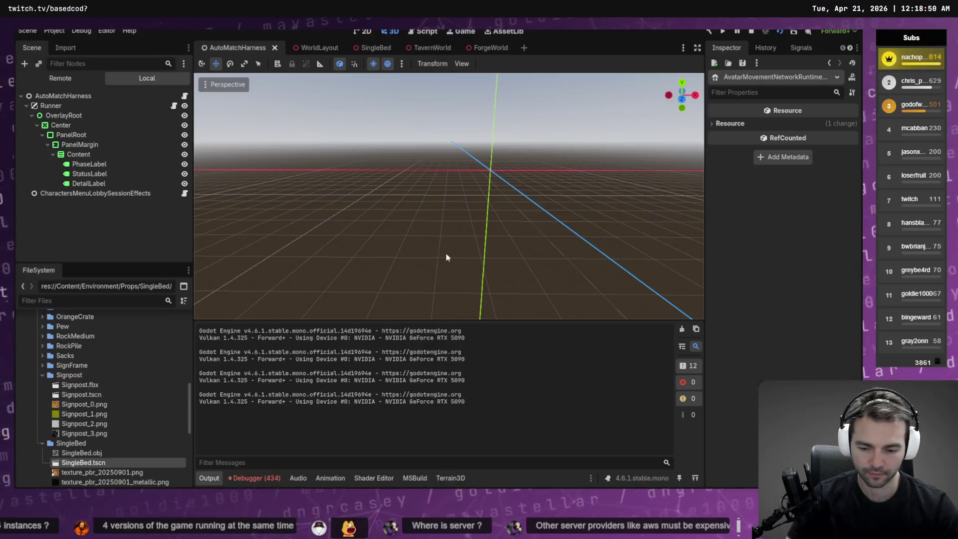
# Send Codex a bug report that the host's door exit respawns them inside the room
pyautogui.hotkey('alt', 'Tab')
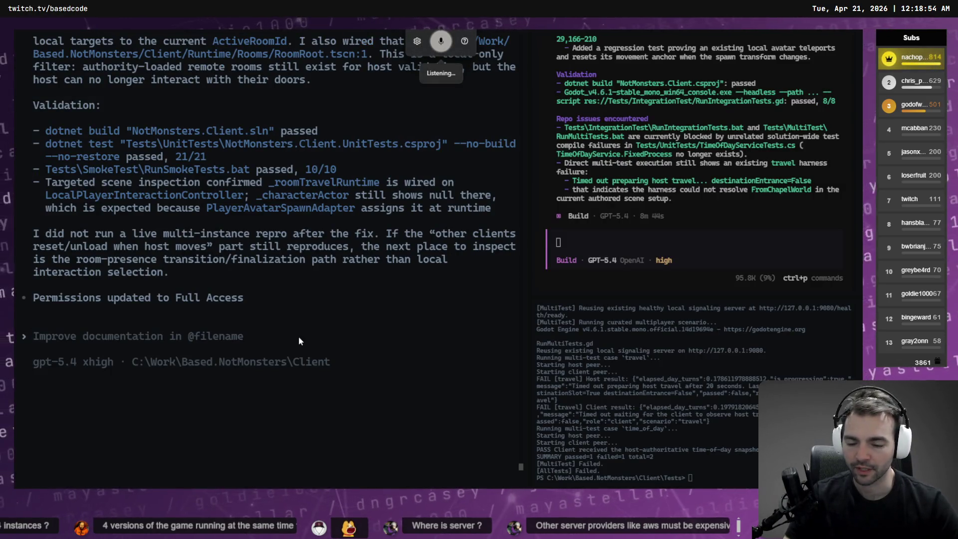
pyautogui.write("there's still something very wrong here")
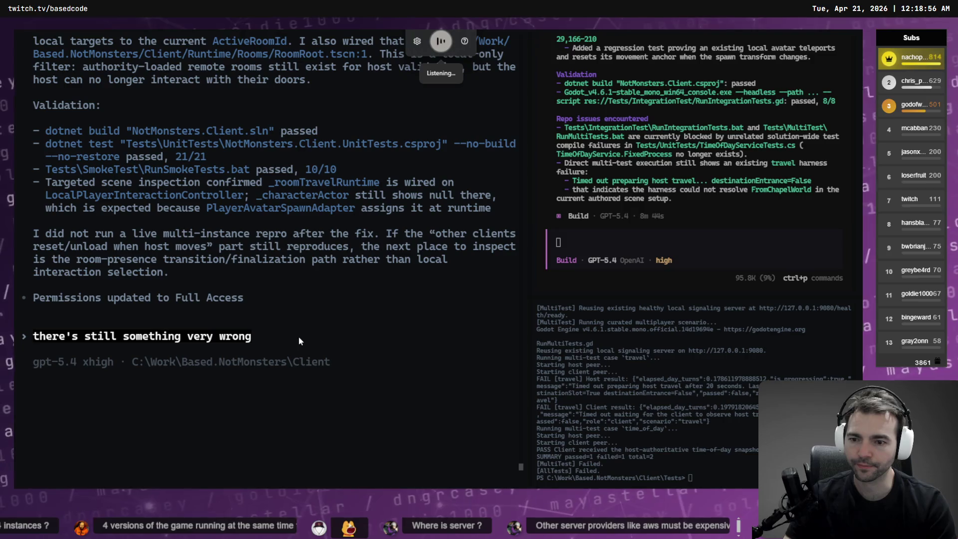
pyautogui.write('. ')
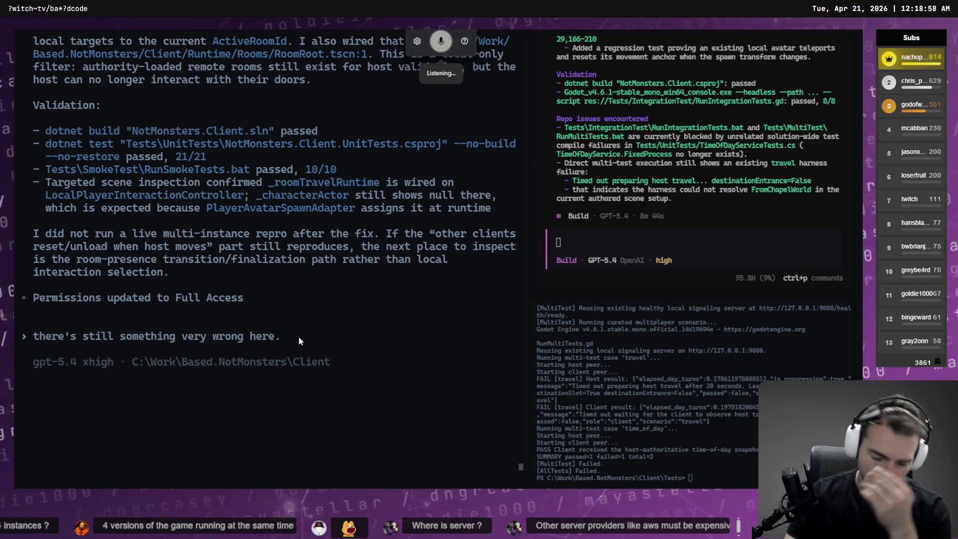
pyautogui.write('when the host activates the door to e')
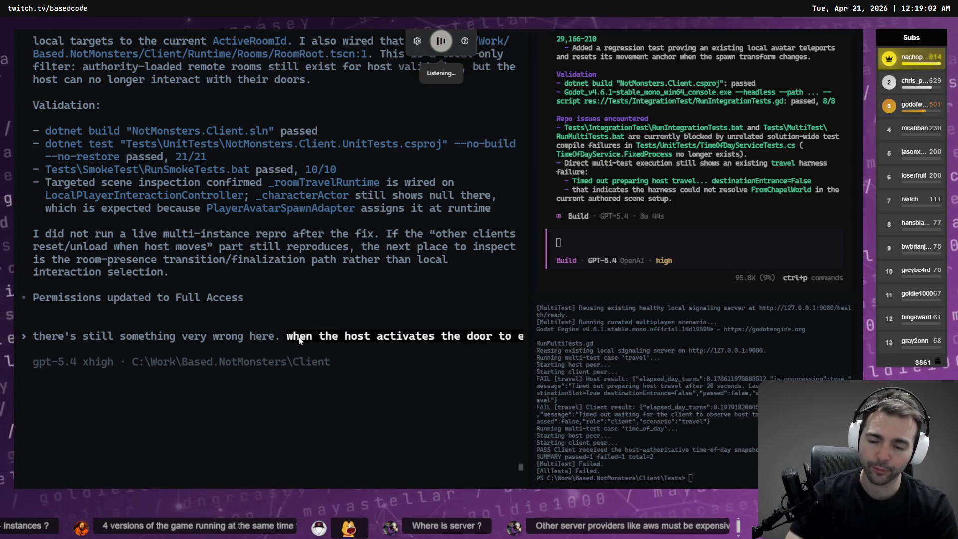
pyautogui.write('xit they are instead moved to their spawn point inside of the room.')
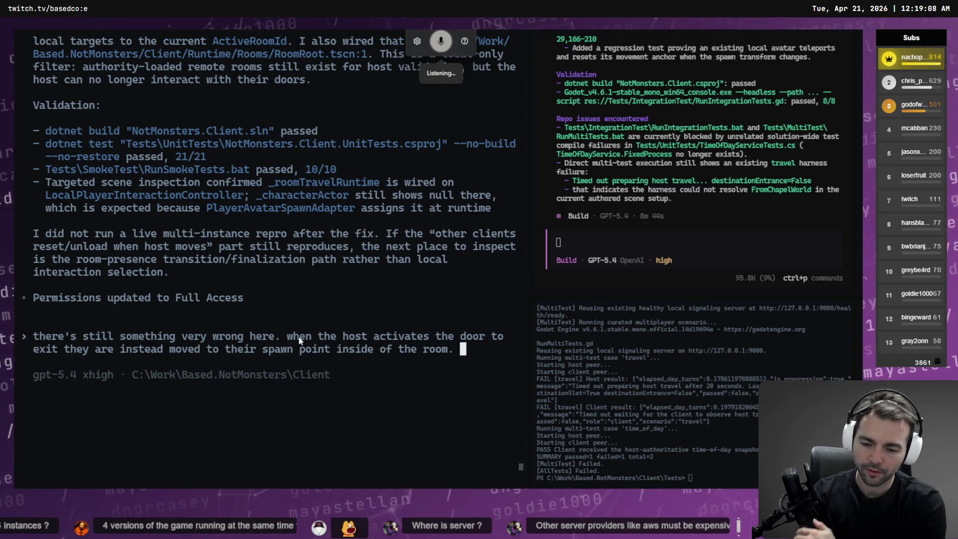
pyautogui.write(' activating the exit on the door should move')
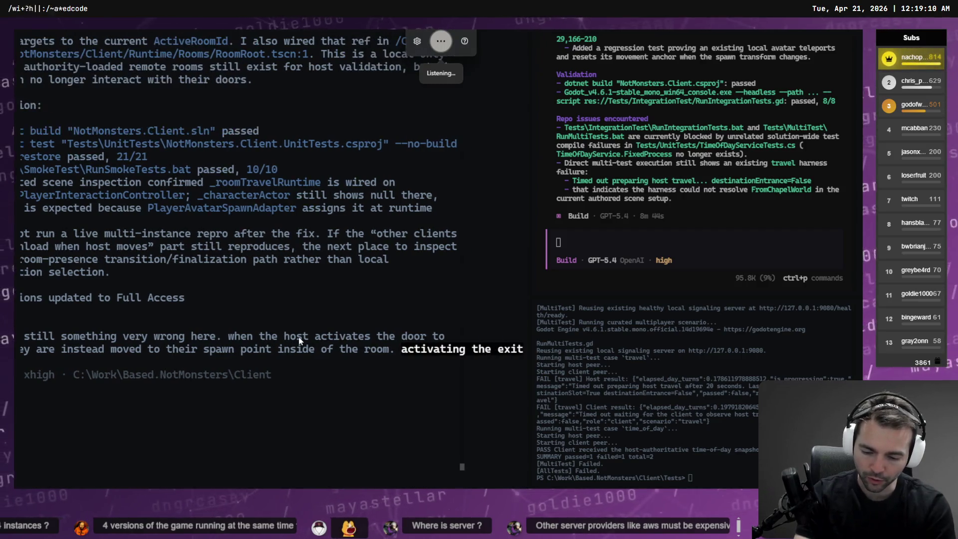
pyautogui.write(' them outside')
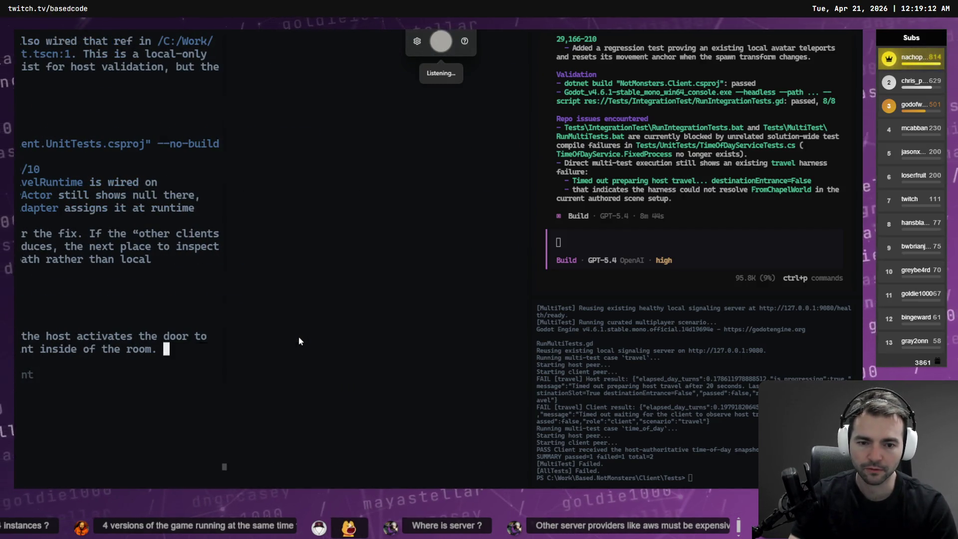
pyautogui.press('Return')
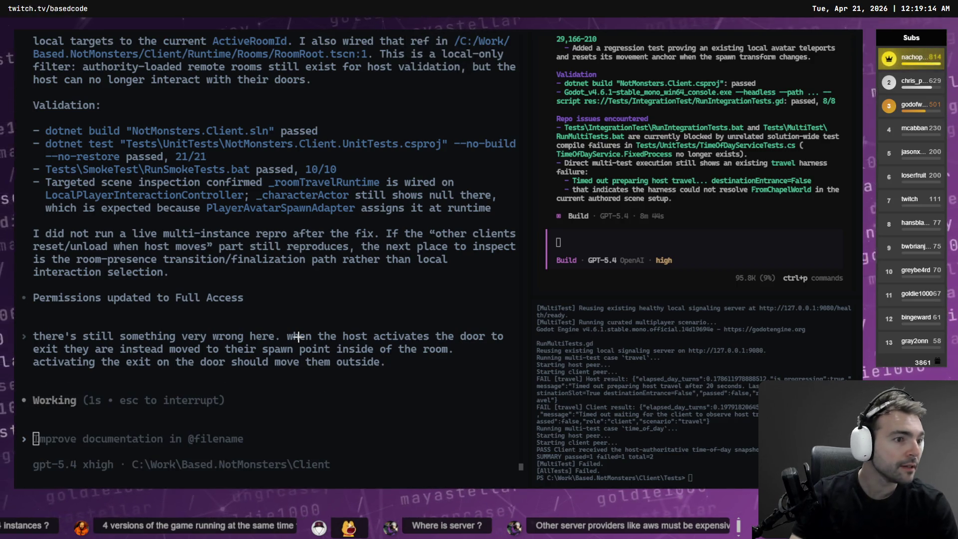
pyautogui.hotkey('alt', 'Tab')
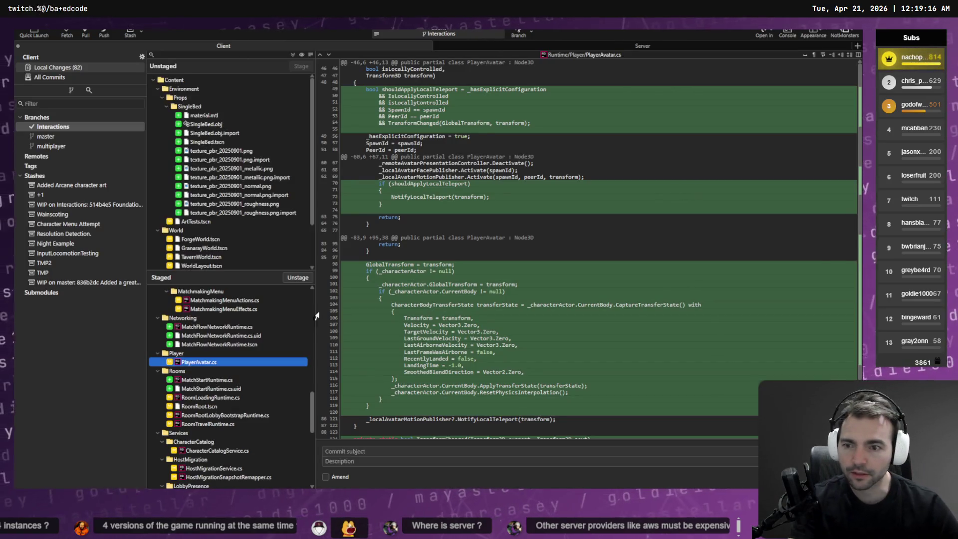
# Review the unstaged diffs of GranaryWorld.tscn and ArtTests.tscn
pyautogui.scroll(-2, 248, 218)
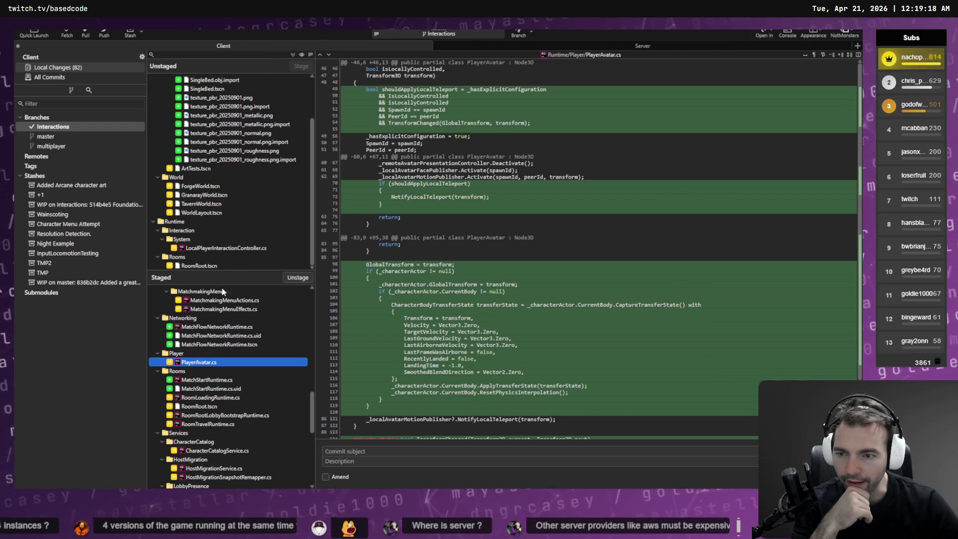
pyautogui.click(203, 195)
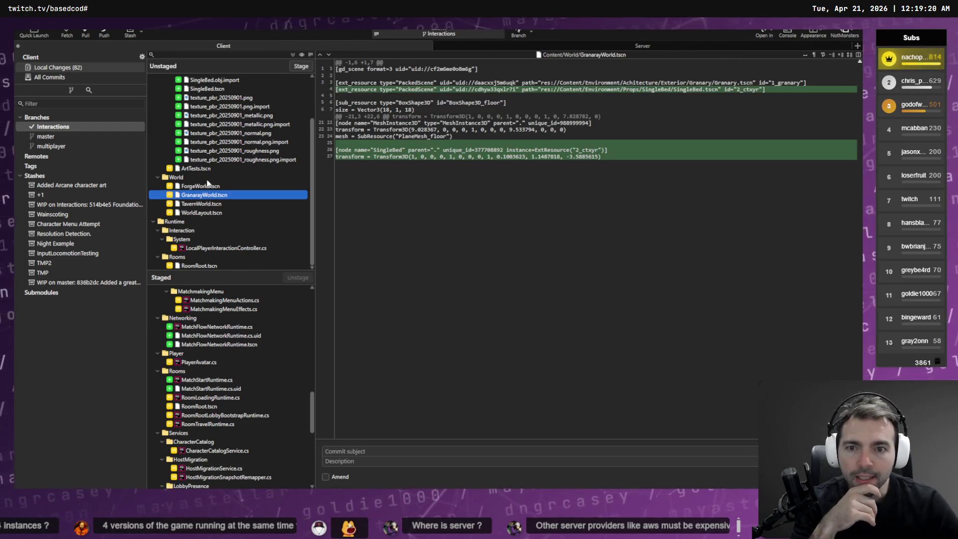
pyautogui.click(207, 170)
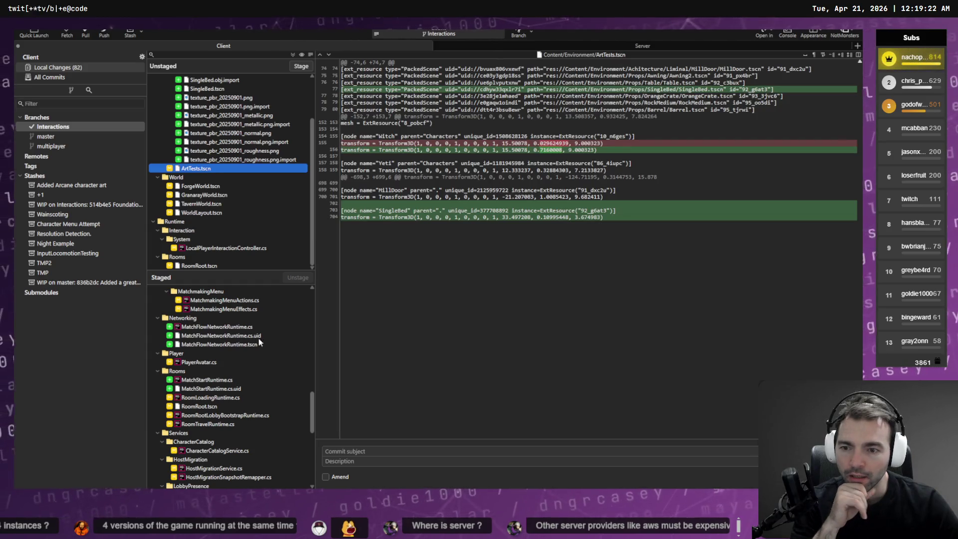
# Review staged diffs of MatchmakingMenuActions.cs, PlayerAvatar.cs and the room loading, bootstrap and travel runtimes
pyautogui.click(202, 300)
pyautogui.scroll(-1, 199, 339)
pyautogui.click(199, 337)
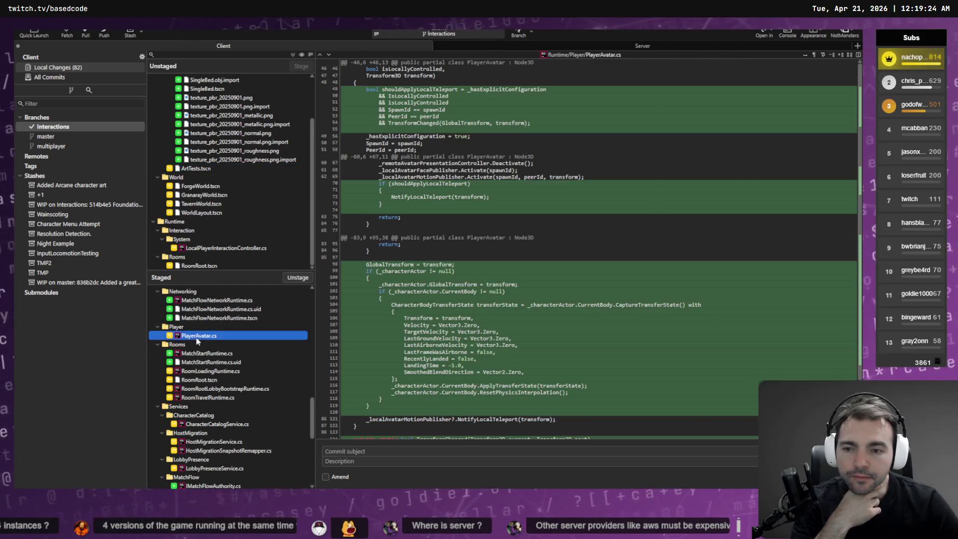
pyautogui.scroll(-3, 410, 366)
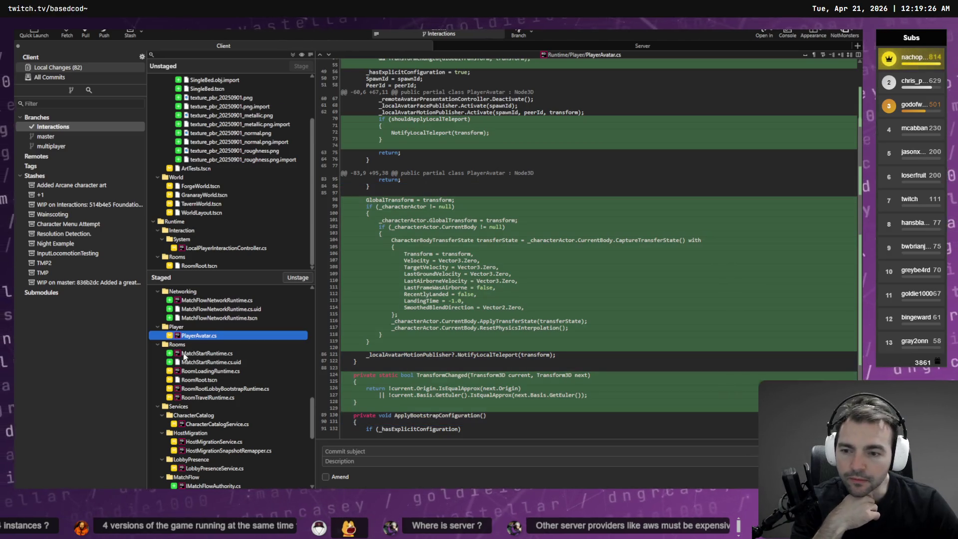
pyautogui.click(197, 372)
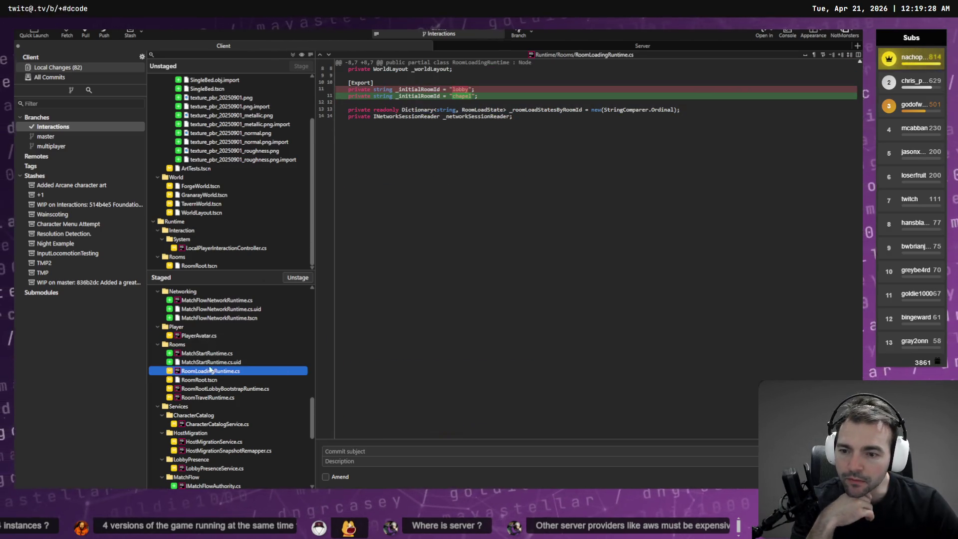
pyautogui.click(253, 386)
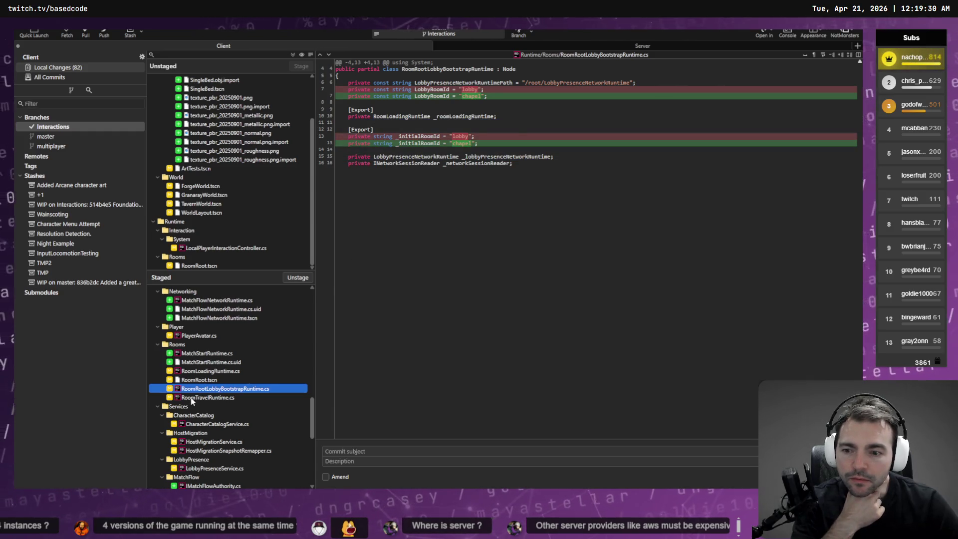
pyautogui.click(193, 397)
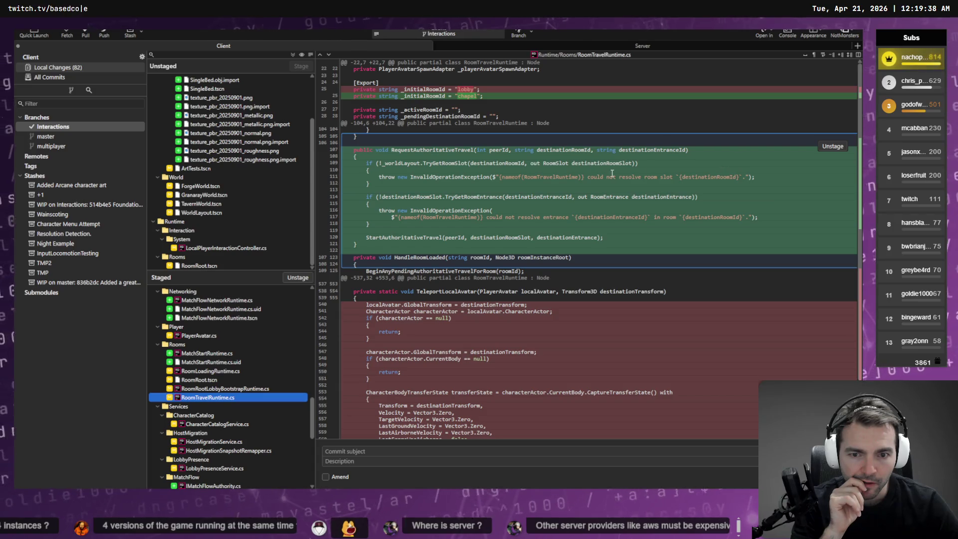
pyautogui.scroll(-3, 609, 175)
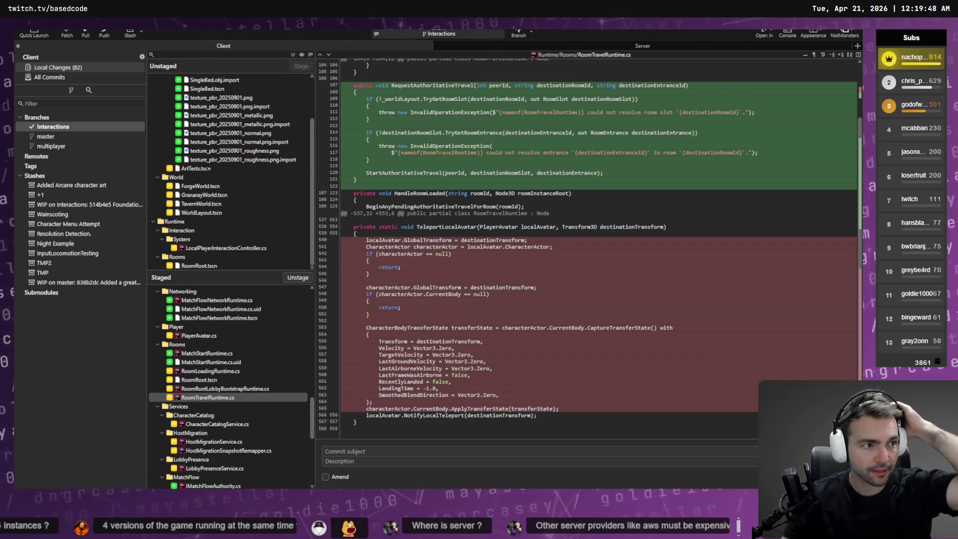
pyautogui.hotkey('alt', 'Tab')
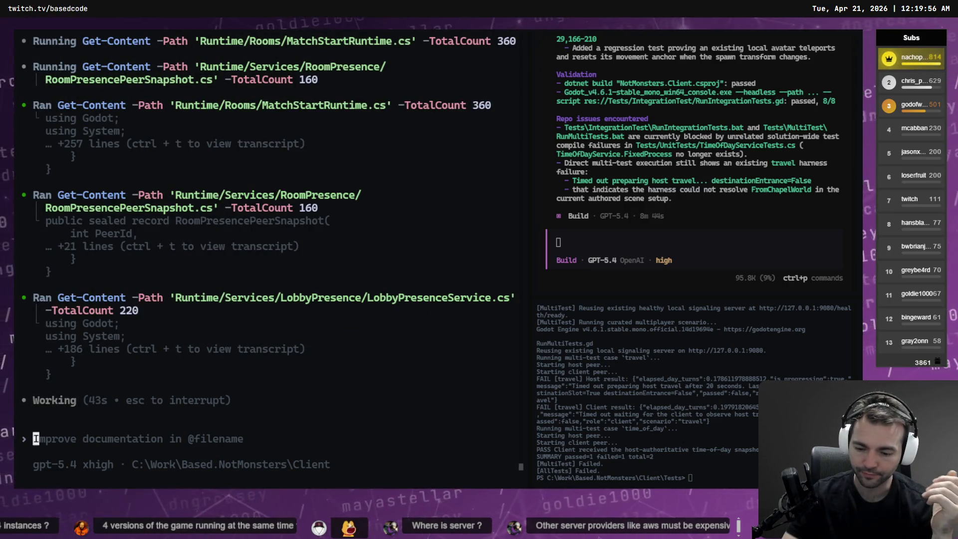
# Dictate the door test request and correct it to ask for 'an integration tests'
pyautogui.press('super+h')
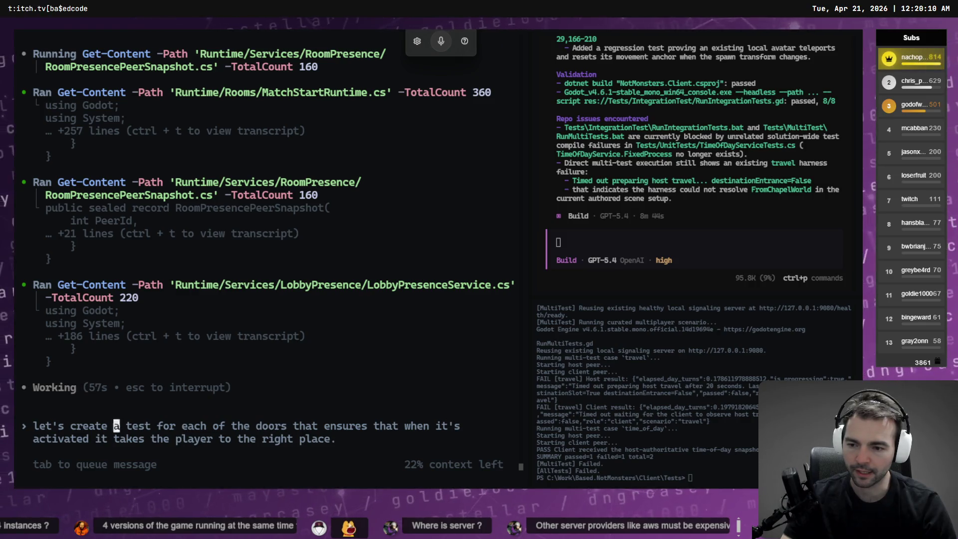
pyautogui.hotkey('ctrl', 'Right')
pyautogui.hotkey('ctrl', 'Right')
pyautogui.hotkey('ctrl', 'Right')
pyautogui.hotkey('ctrl', 'Left')
pyautogui.press('Left')
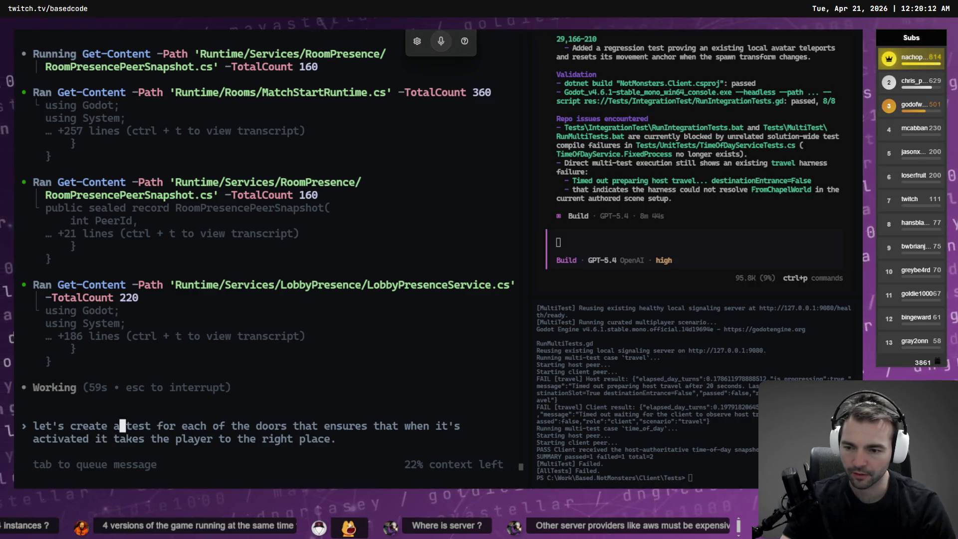
pyautogui.write('n integration')
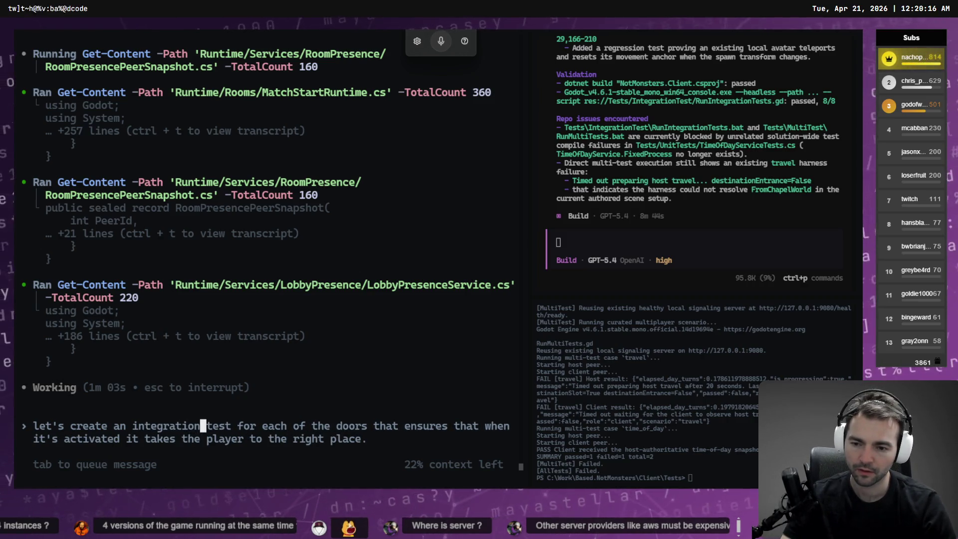
pyautogui.hotkey('ctrl', 'Right')
pyautogui.hotkey('ctrl', 'Right')
pyautogui.hotkey('ctrl', 'Right')
pyautogui.hotkey('ctrl', 'Right')
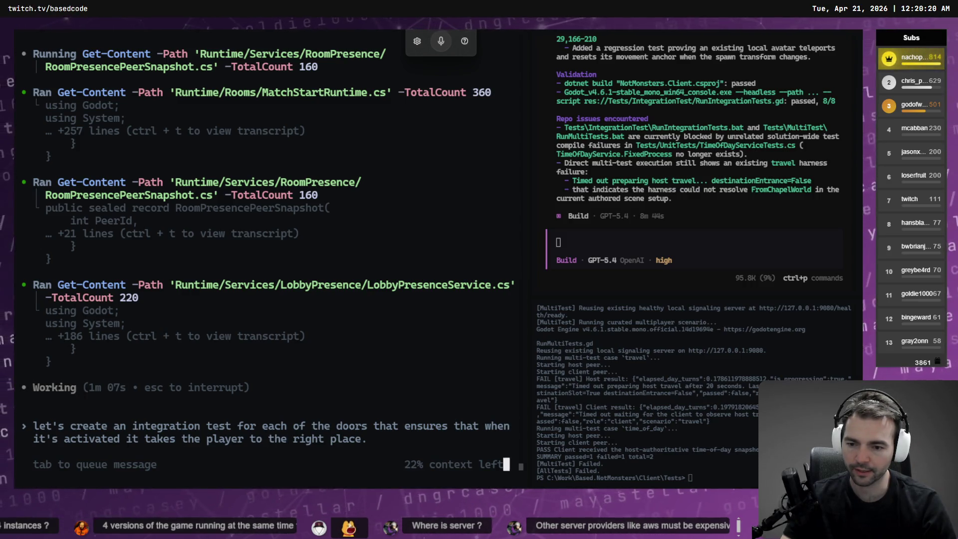
pyautogui.write('s')
# Replace the ending with 'outside' and add 'in each of the spaces,' before doors
pyautogui.hotkey('ctrl', 'Delete')
pyautogui.hotkey('ctrl', 'Delete')
pyautogui.press('Delete')
pyautogui.press('Delete')
pyautogui.press('Delete')
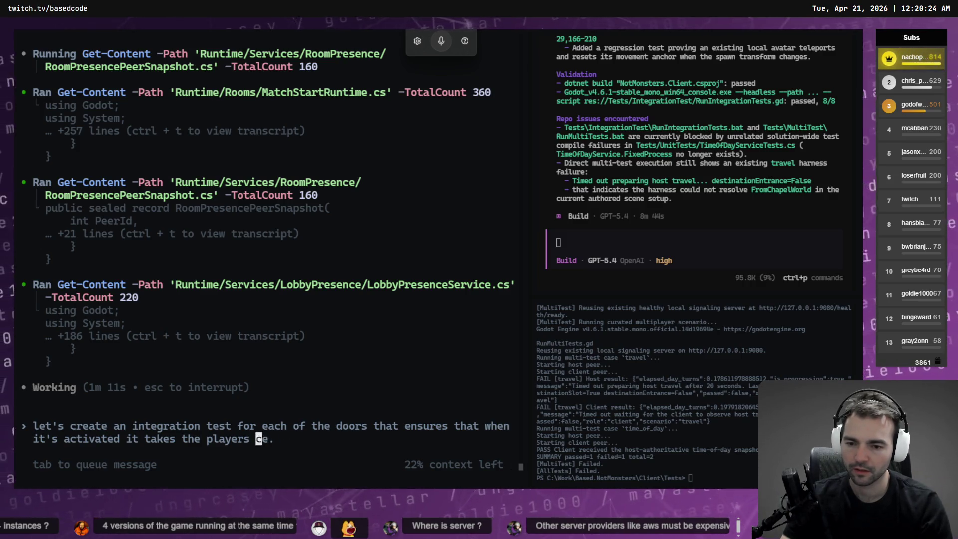
pyautogui.write('outside')
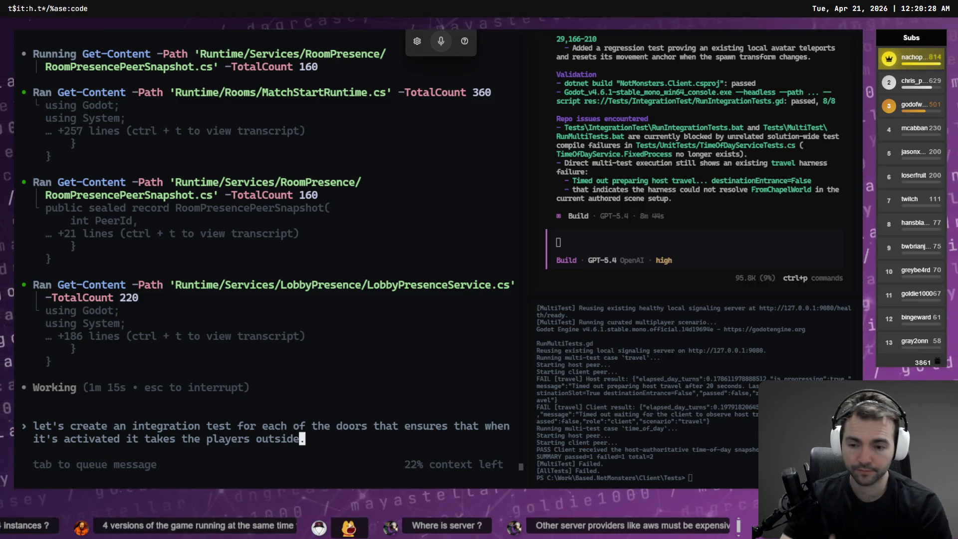
pyautogui.hotkey('ctrl', 'Left')
pyautogui.hotkey('ctrl', 'Left')
pyautogui.hotkey('ctrl', 'Left')
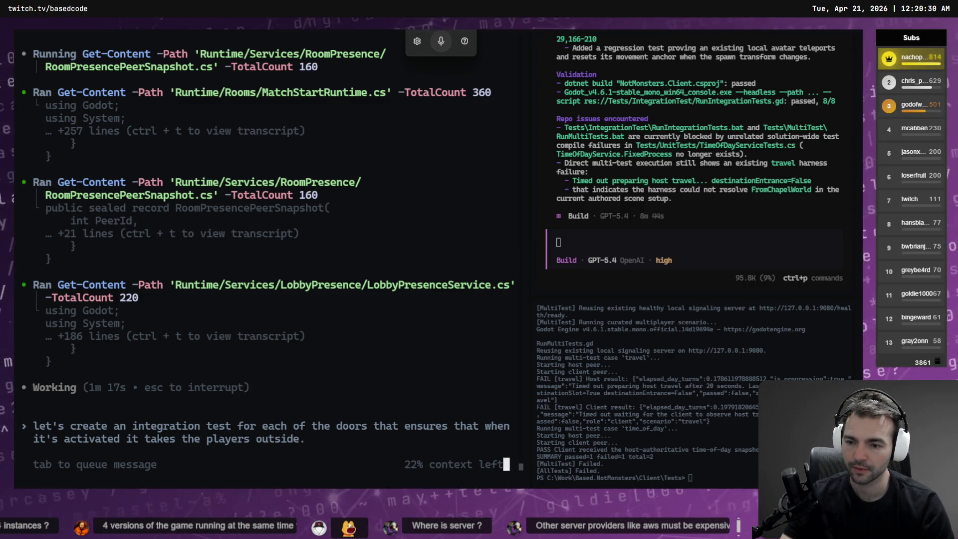
pyautogui.hotkey('ctrl', 'Right')
pyautogui.hotkey('ctrl', 'Right')
pyautogui.hotkey('ctrl', 'Right')
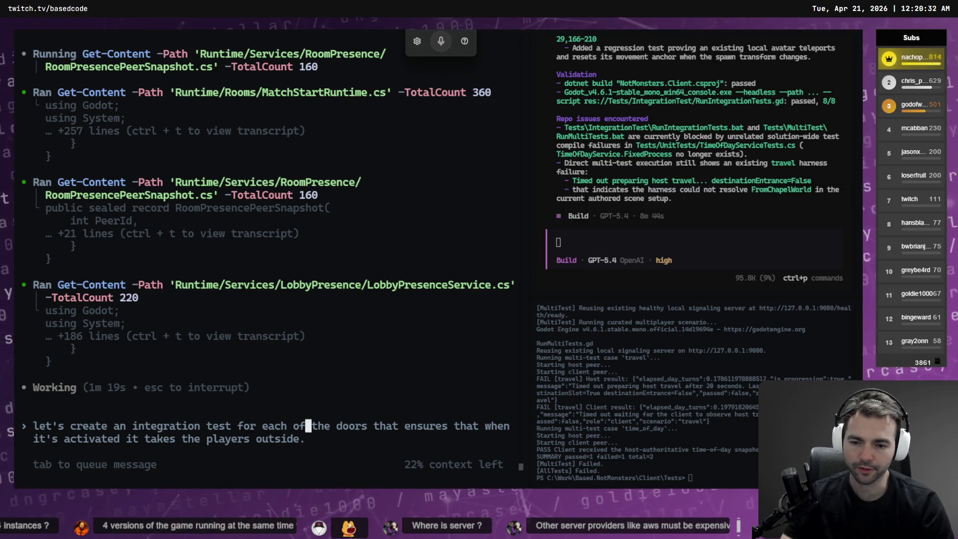
pyautogui.press('Up')
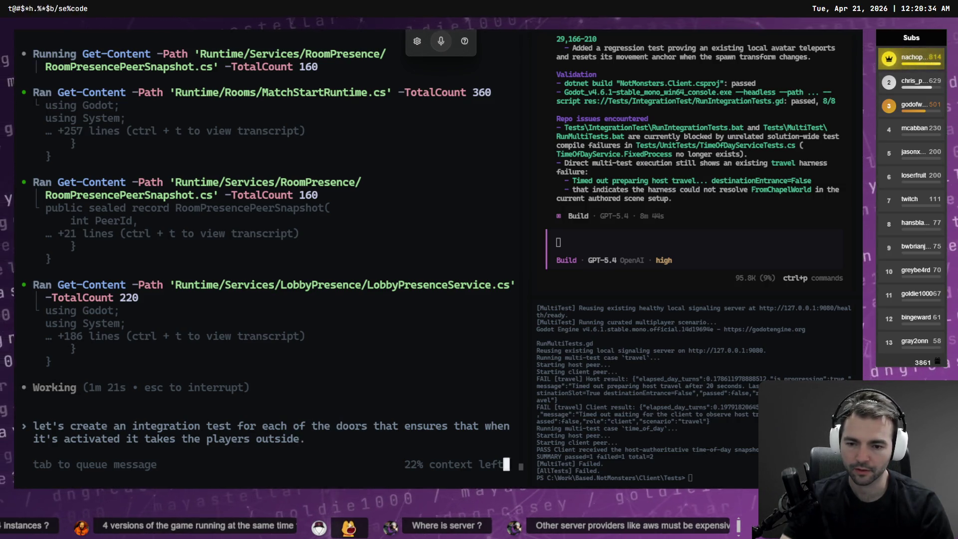
pyautogui.hotkey('ctrl', 'Right')
pyautogui.hotkey('ctrl', 'Right')
pyautogui.write('in each of the spaces,')
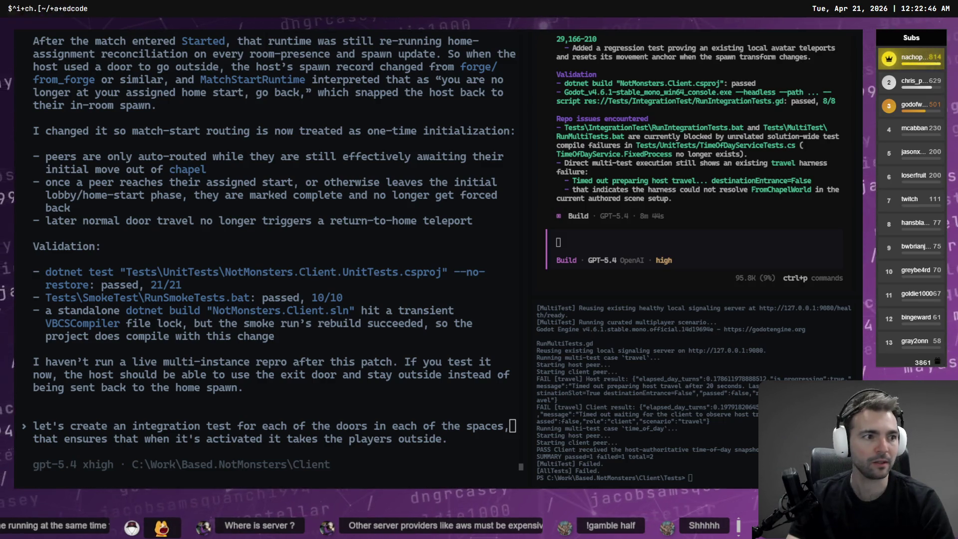
# Review each game session's debugger errors and clear the Session 2 error list
pyautogui.hotkey('alt', 'Tab')
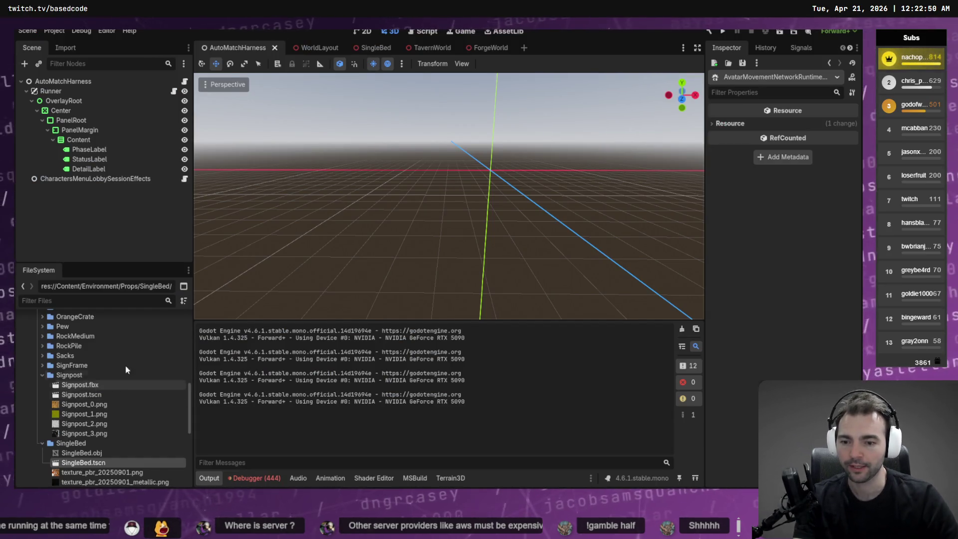
pyautogui.click(256, 478)
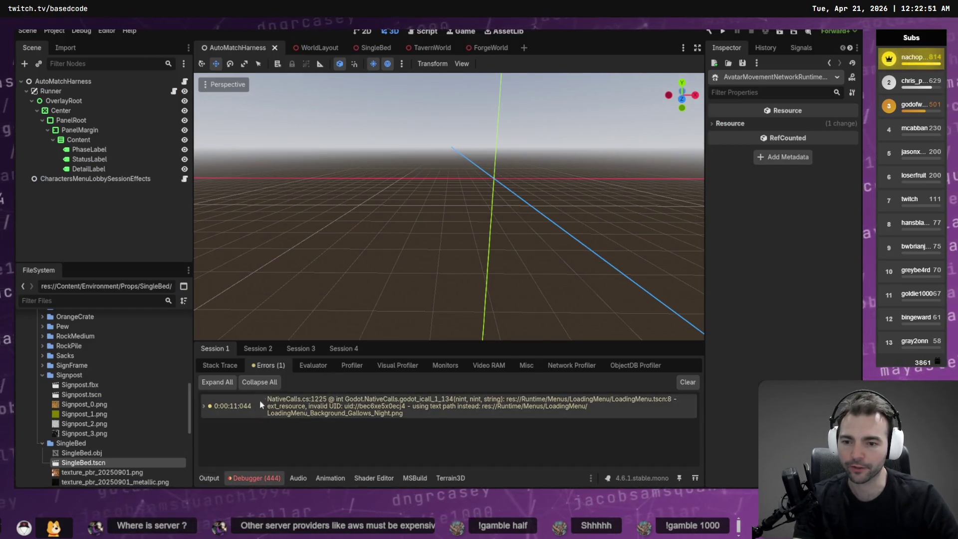
pyautogui.click(253, 345)
pyautogui.click(305, 350)
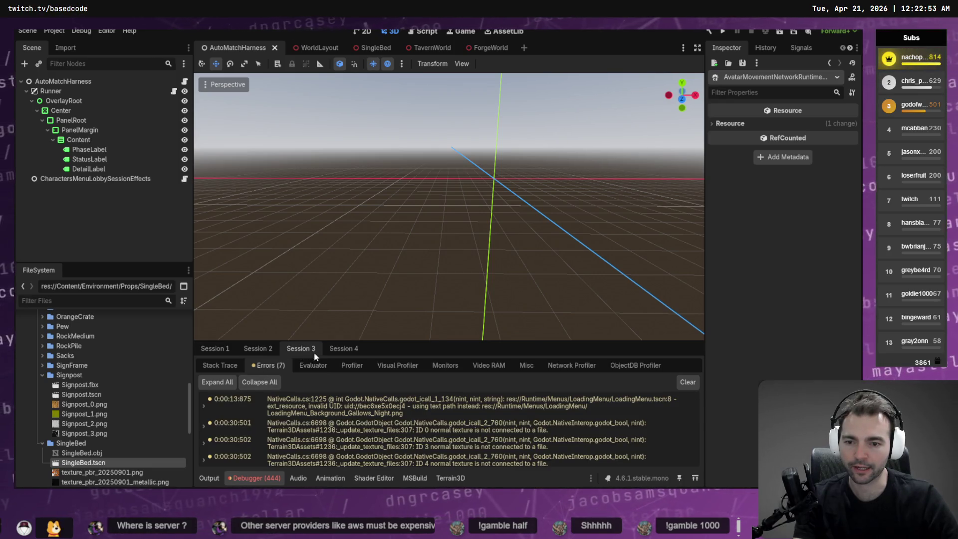
pyautogui.click(260, 350)
pyautogui.scroll(-5, 448, 429)
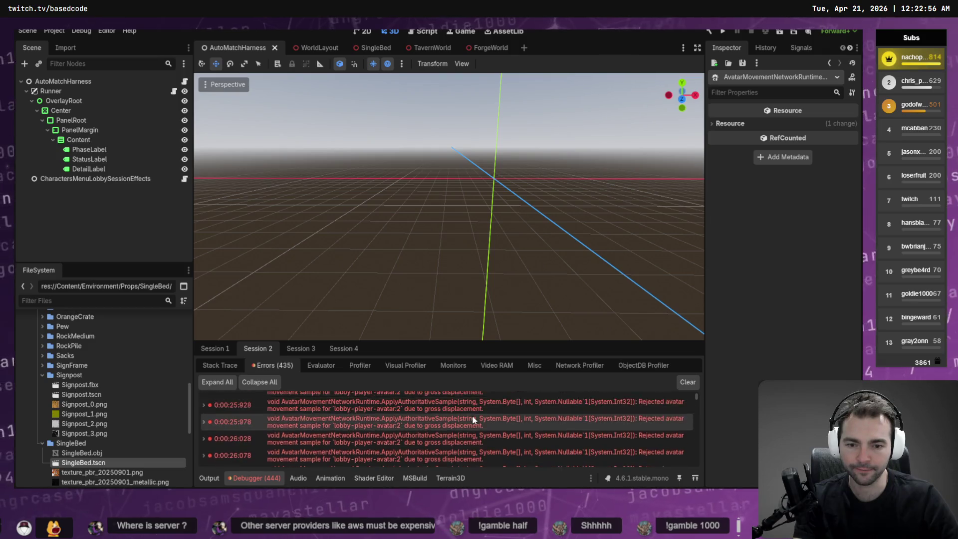
pyautogui.click(687, 382)
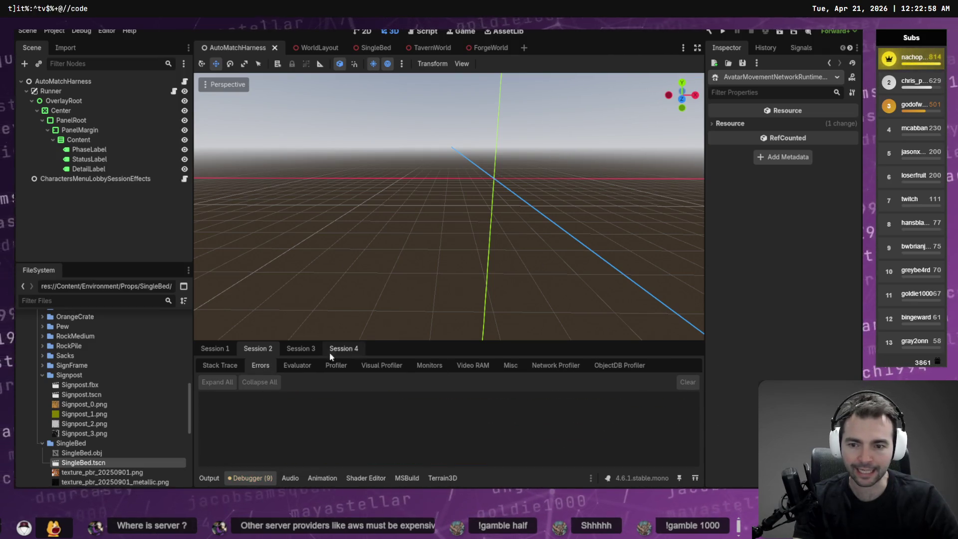
# Clear the Session 1 and Session 3 errors, check Session 4, then launch the four-player match with F5
pyautogui.click(223, 351)
pyautogui.click(349, 349)
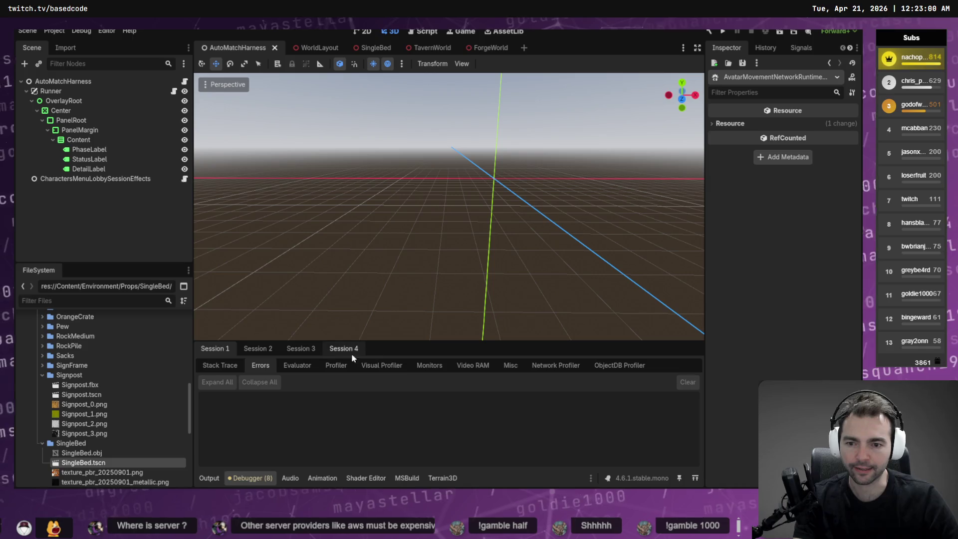
pyautogui.click(301, 349)
pyautogui.click(687, 382)
pyautogui.click(344, 348)
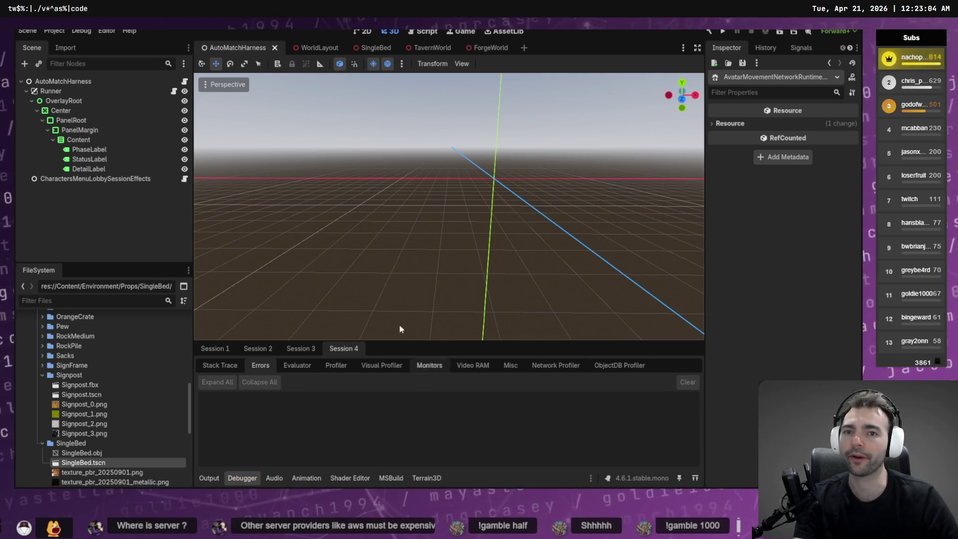
pyautogui.press('F5')
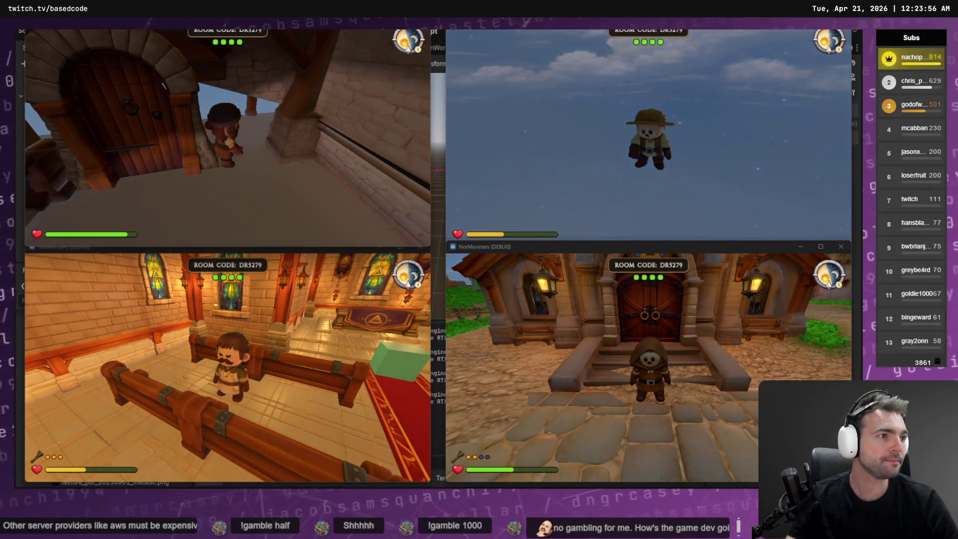
# Stop all four running NotMonsters game instances with F8
pyautogui.press('F8')
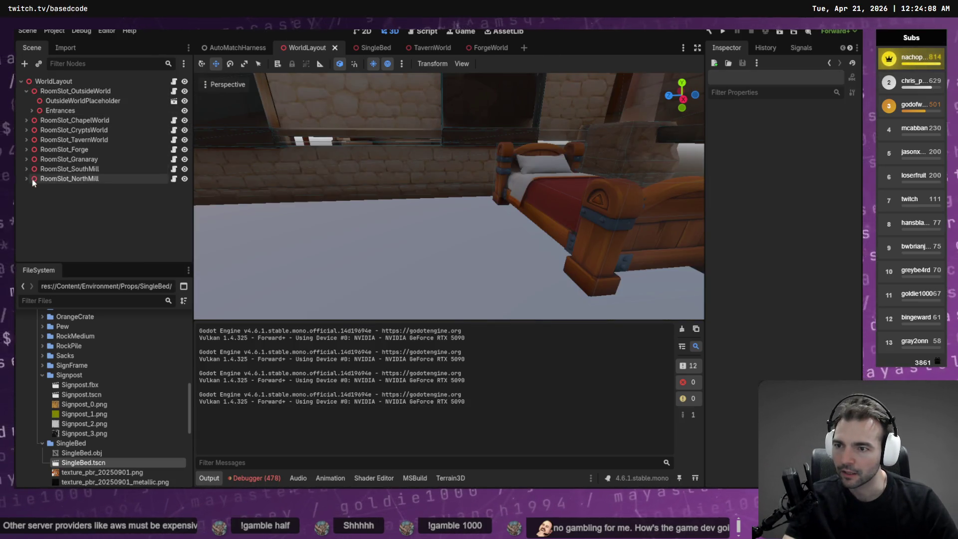
# Select the granary's FarmerStart spawn point and move it beside the bed, slightly raised
pyautogui.click(29, 159)
pyautogui.click(27, 159)
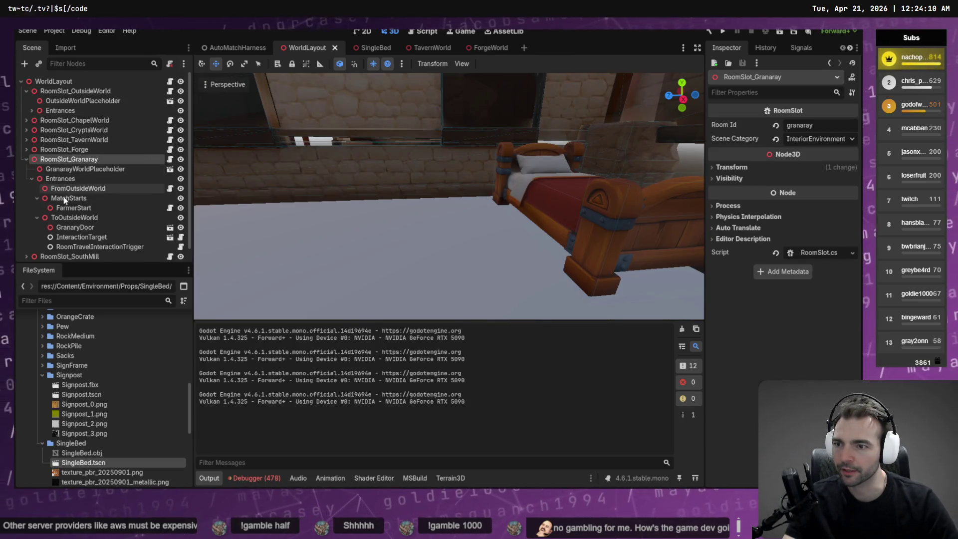
pyautogui.click(149, 209)
pyautogui.press('f')
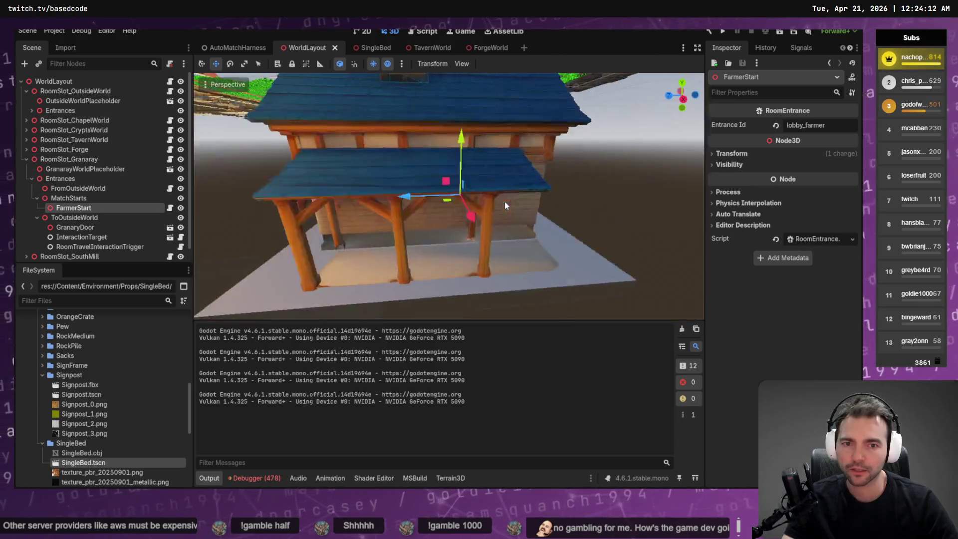
pyautogui.moveTo(459, 193)
pyautogui.mouseDown()
pyautogui.moveTo(479, 194)
pyautogui.moveTo(448, 193)
pyautogui.moveTo(460, 193)
pyautogui.mouseUp()
pyautogui.moveTo(378, 206); pyautogui.dragTo(357, 209)
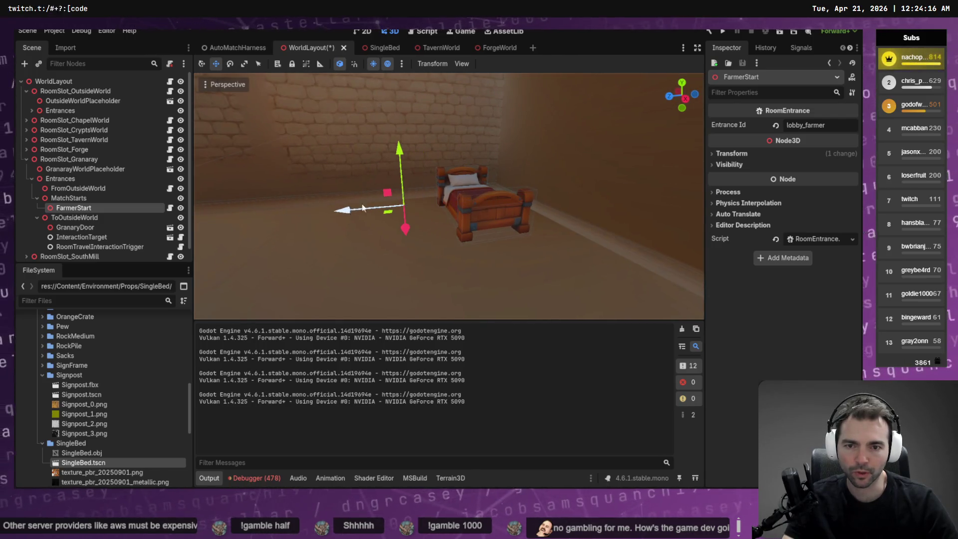
pyautogui.moveTo(402, 109); pyautogui.dragTo(402, 86)
# Save the WorldLayout scene and run the AutoMatchHarness match test
pyautogui.hotkey('ctrl', 's')
pyautogui.click(240, 46)
pyautogui.press('F6')
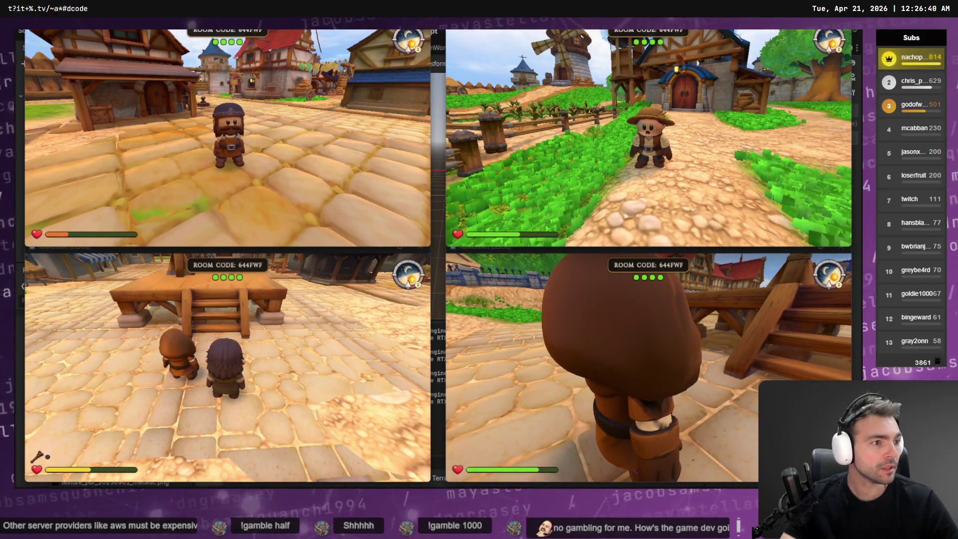
# Stop the running match and relaunch the four-instance test with F5
pyautogui.press('F8')
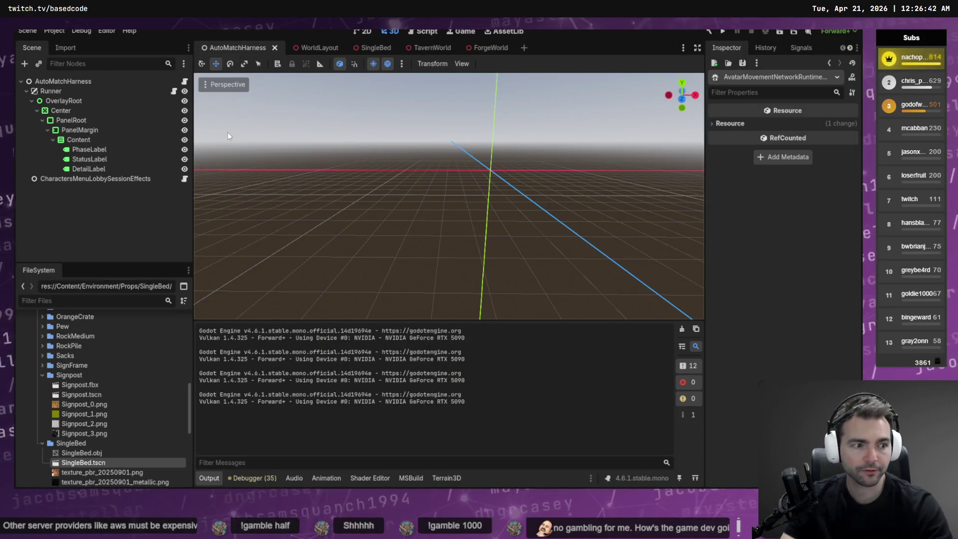
pyautogui.press('F5')
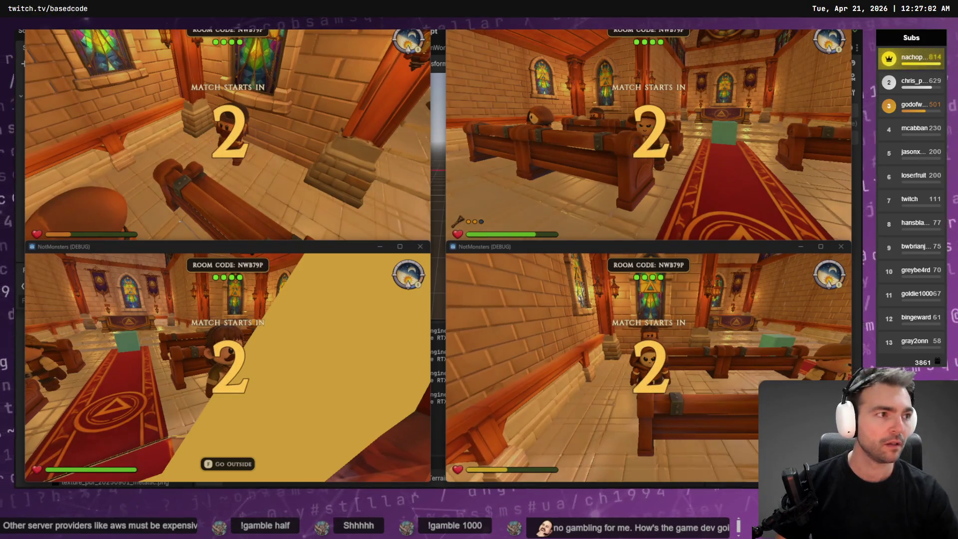
# Pause and resume the bottom-right game, walking its hooded character toward the doors
pyautogui.press('Escape')
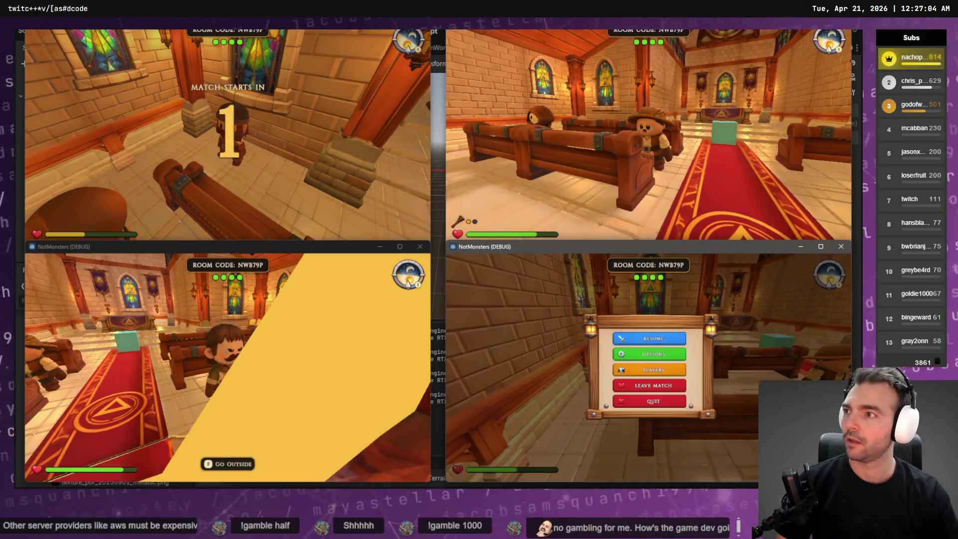
pyautogui.click(648, 339)
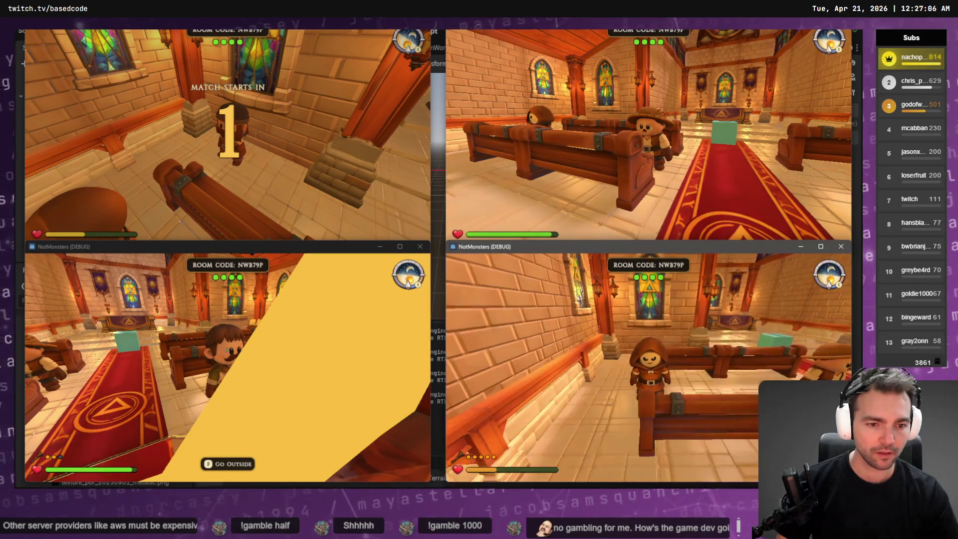
pyautogui.press('w')
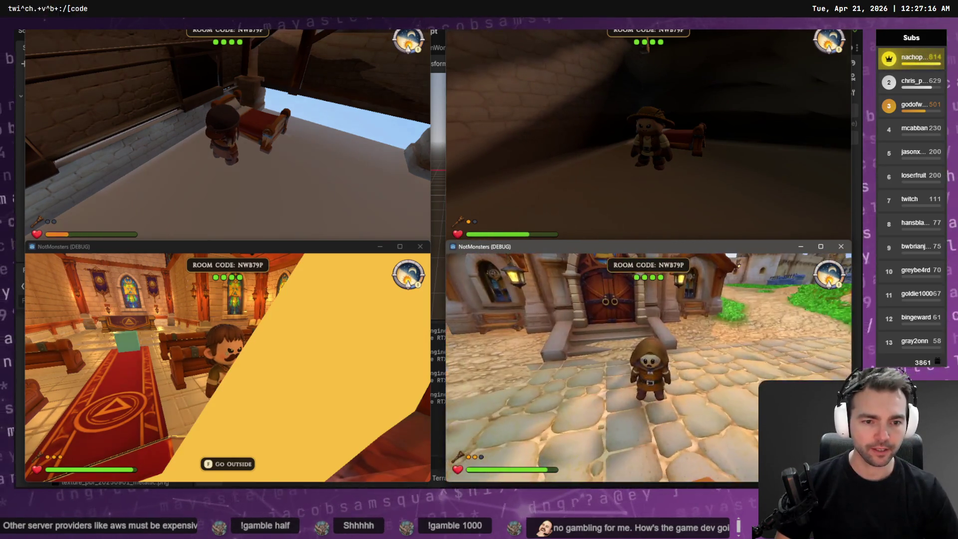
pyautogui.press('Escape')
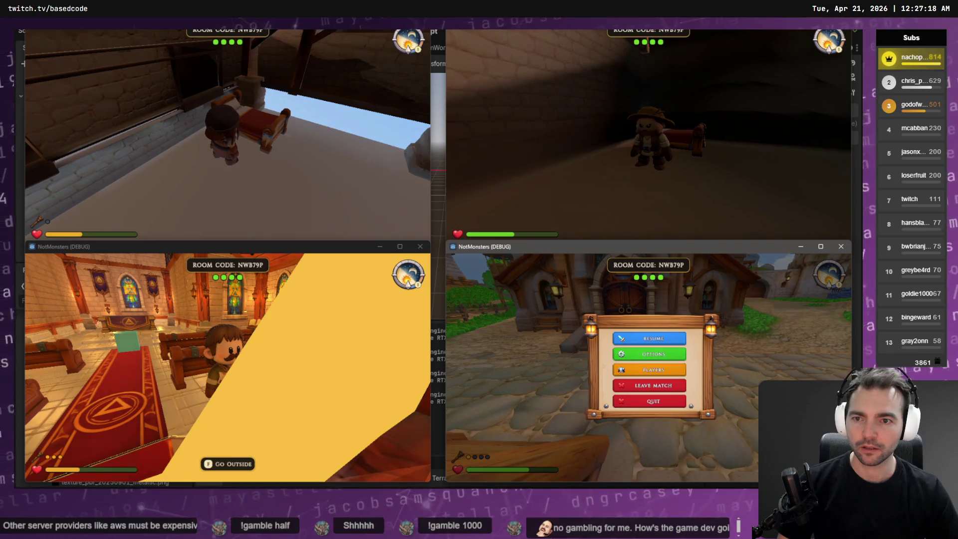
pyautogui.press('Escape')
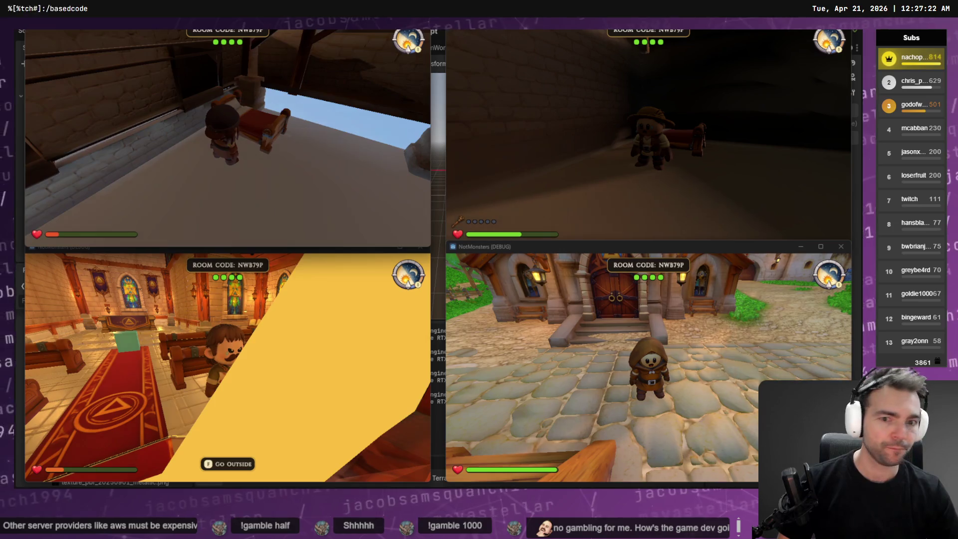
# In the top-left window, exit through the granary door and run across the plaza onto the wooden deck
pyautogui.hotkey('alt', 'Tab')
pyautogui.press('w')
pyautogui.press('w')
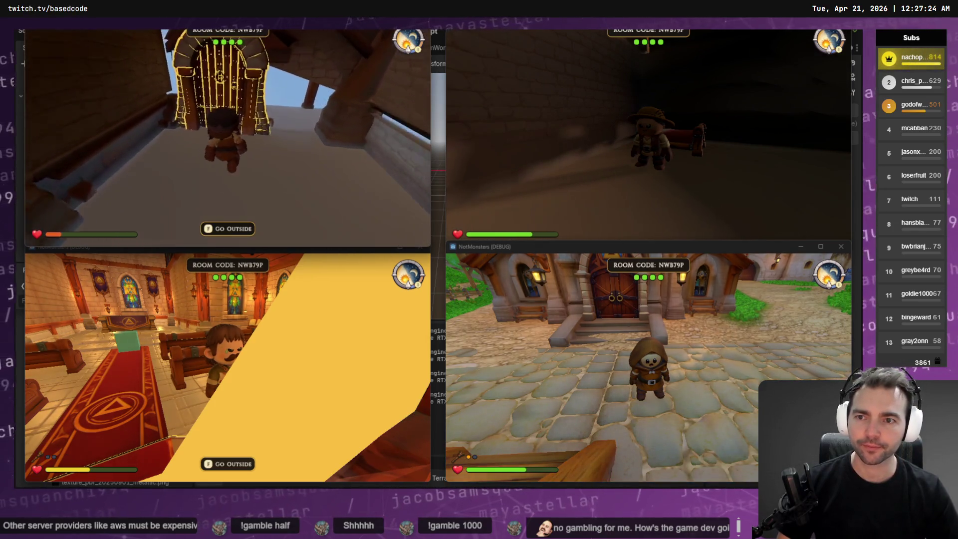
pyautogui.press('w')
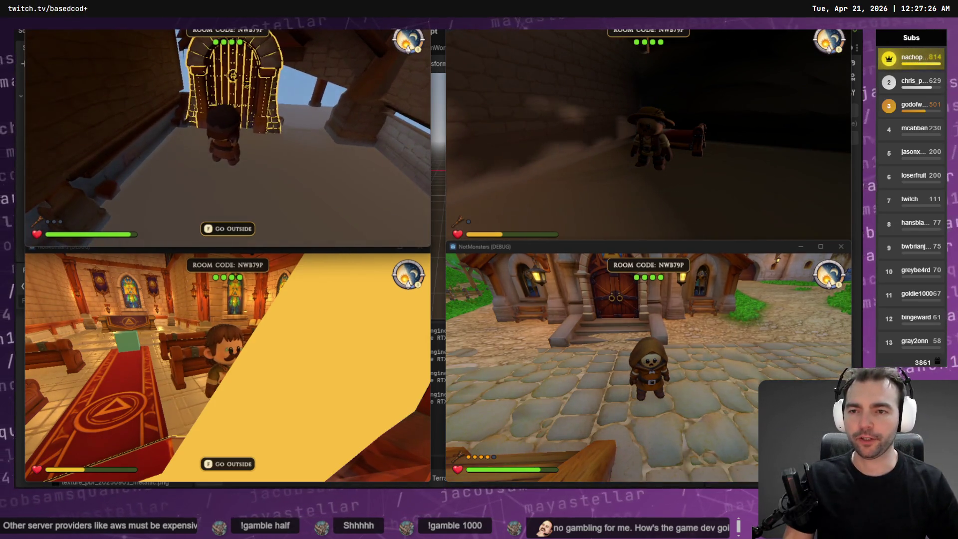
pyautogui.press('f')
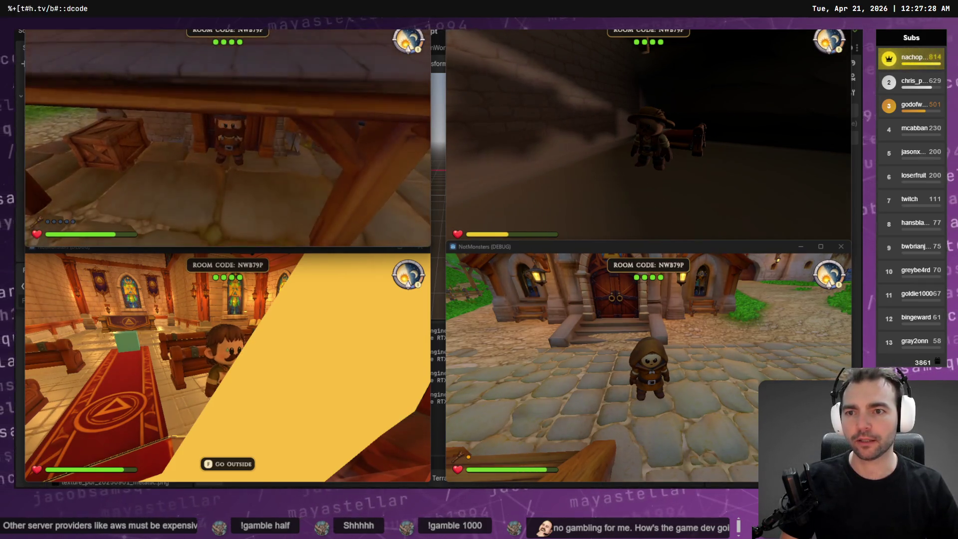
pyautogui.press('w')
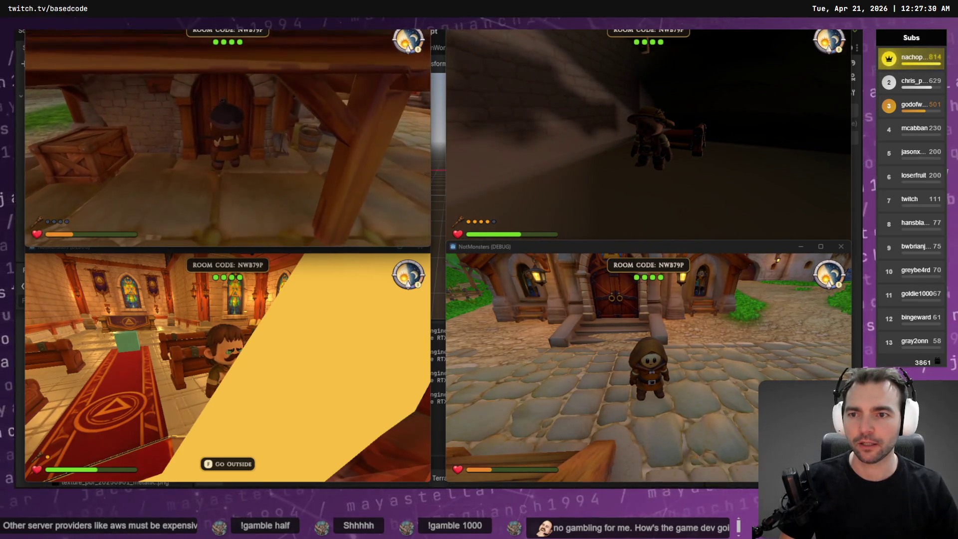
pyautogui.press('s')
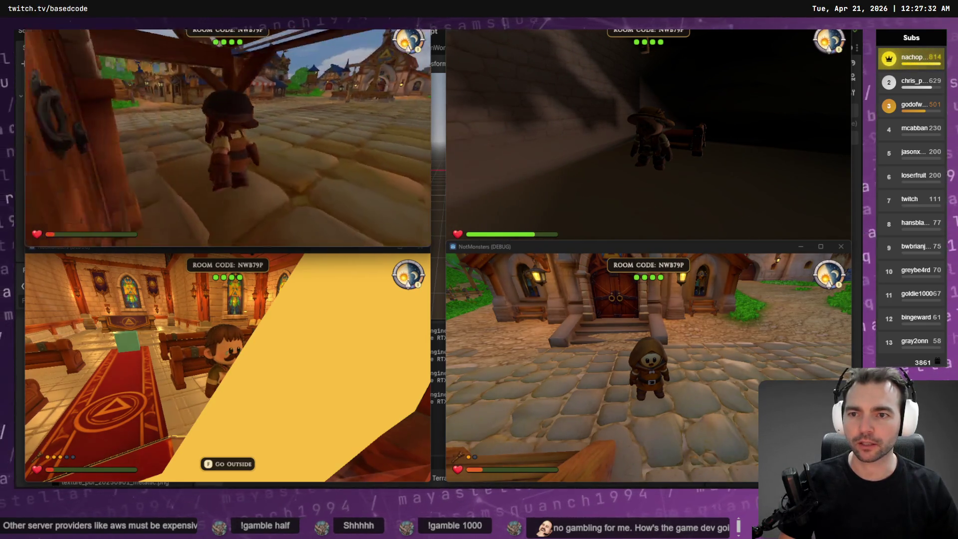
pyautogui.press('w')
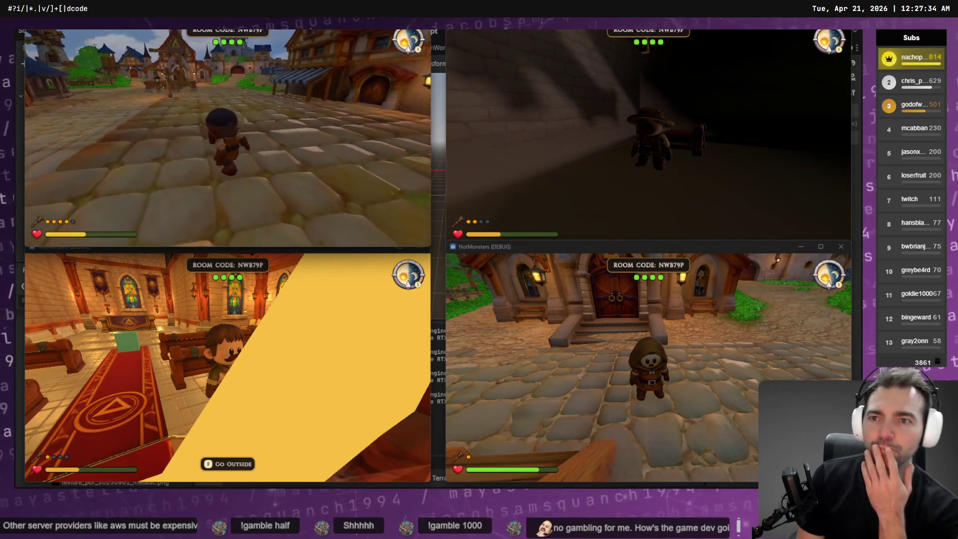
pyautogui.press('w')
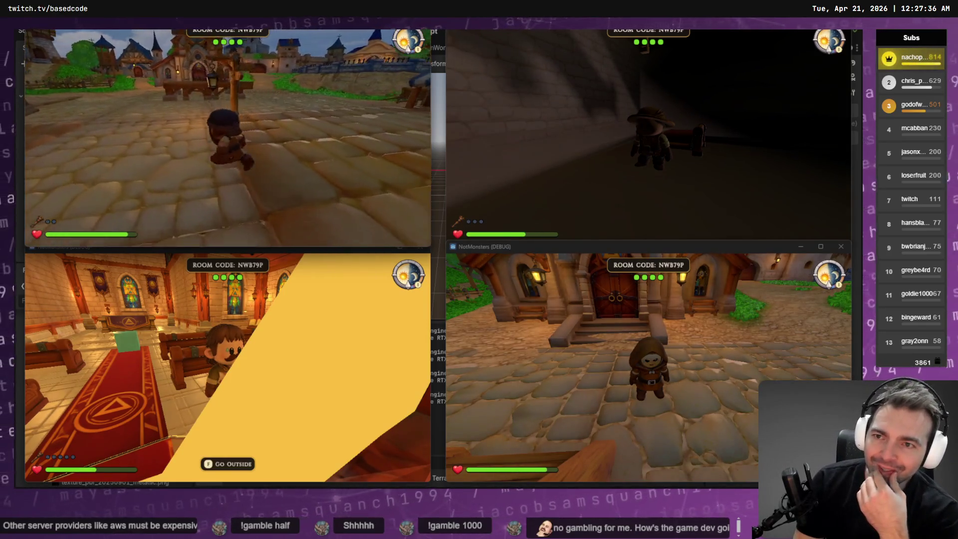
pyautogui.press('w')
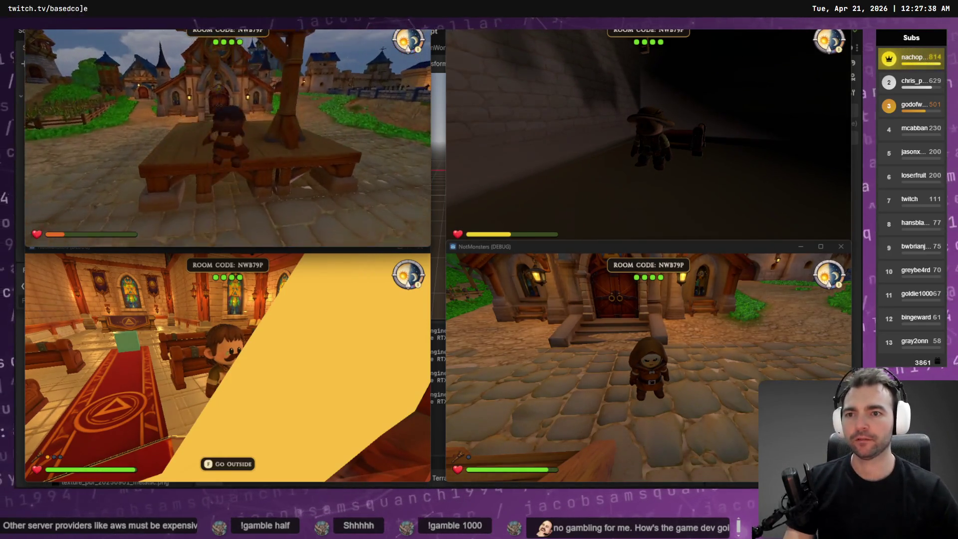
pyautogui.press('w')
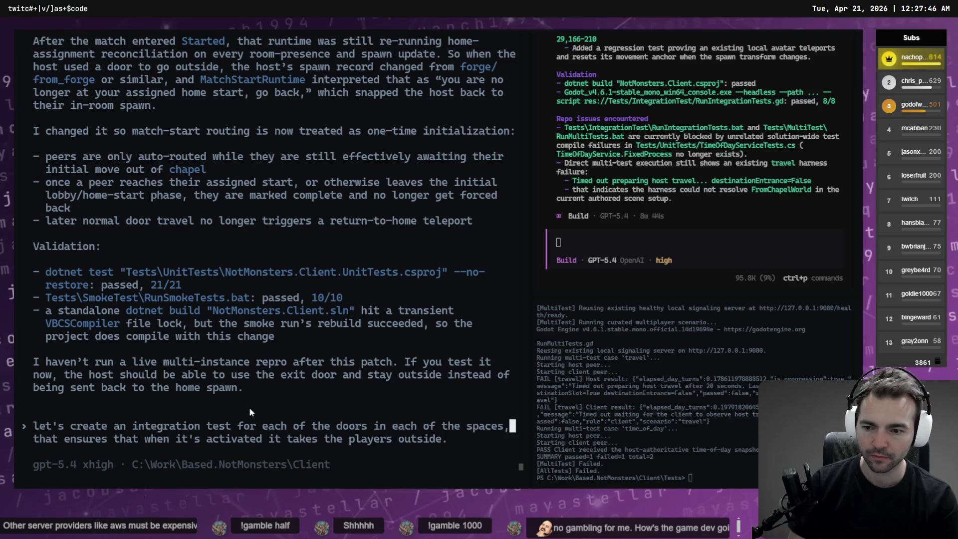
# Dictate a new Codex prompt: doors stop working after the blacksmith exits, fix the core issue
pyautogui.hotkey('ctrl', 'c')
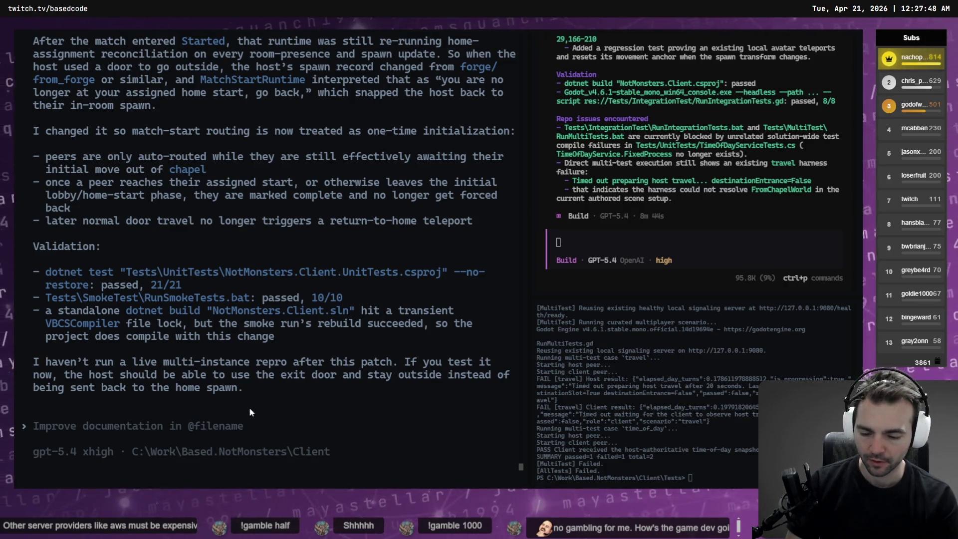
pyautogui.press('super+h')
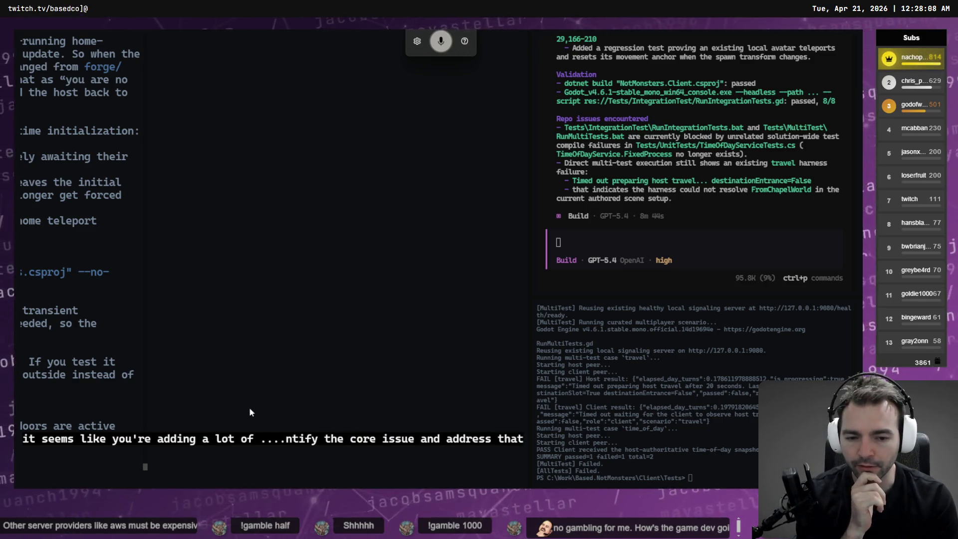
pyautogui.press('super+h')
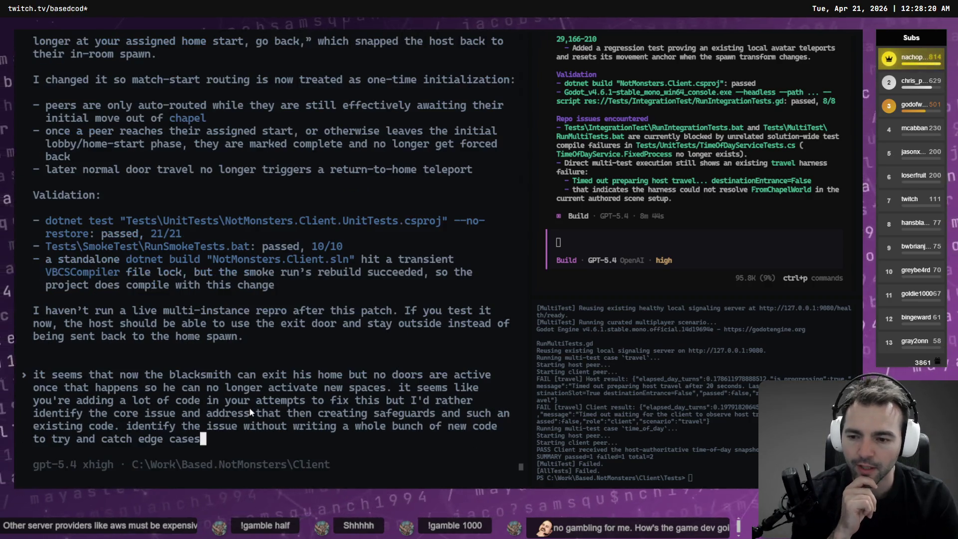
pyautogui.write('.')
# Correct the mistyped phrase in the prompt so it reads 'core issue'
pyautogui.press('Up')
pyautogui.hotkey('ctrl', 'Left')
pyautogui.hotkey('ctrl', 'Left')
pyautogui.hotkey('ctrl', 'Left')
pyautogui.press('Right')
pyautogui.press('Right')
pyautogui.press('Right')
pyautogui.write('co')
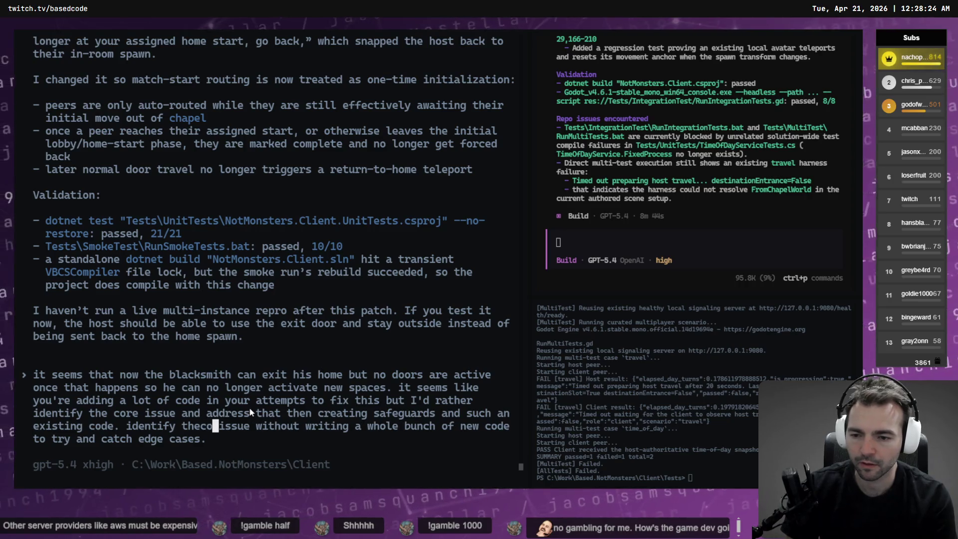
pyautogui.press('BackSpace')
pyautogui.press('BackSpace')
pyautogui.write('core')
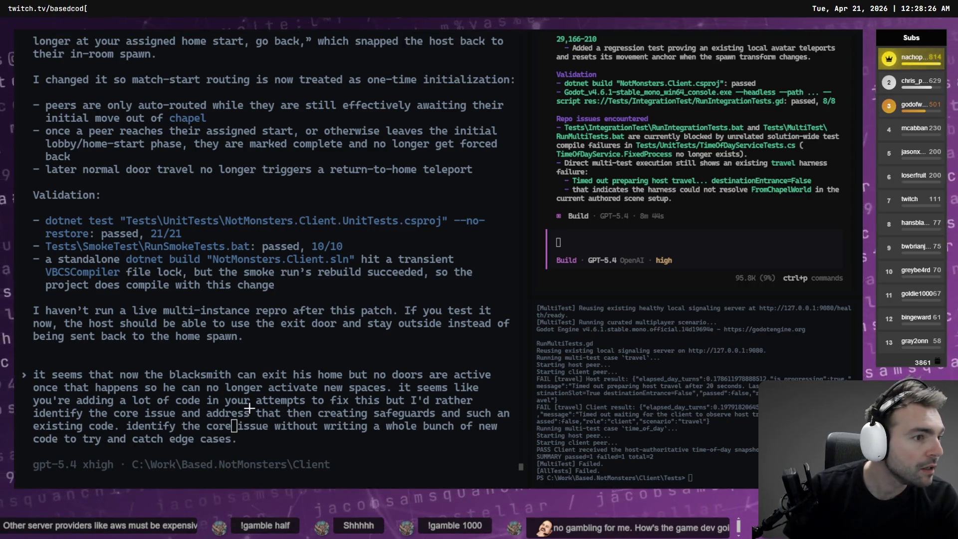
pyautogui.hotkey('alt', 'Tab')
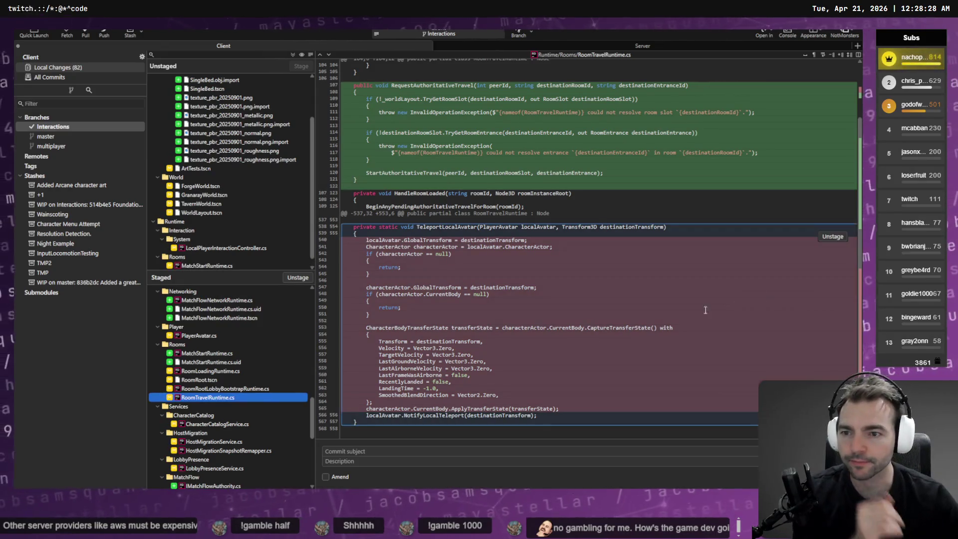
# Inspect the LocalPlayerInteractionController.cs and MatchStartRuntime.cs diffs in Fork
pyautogui.click(258, 251)
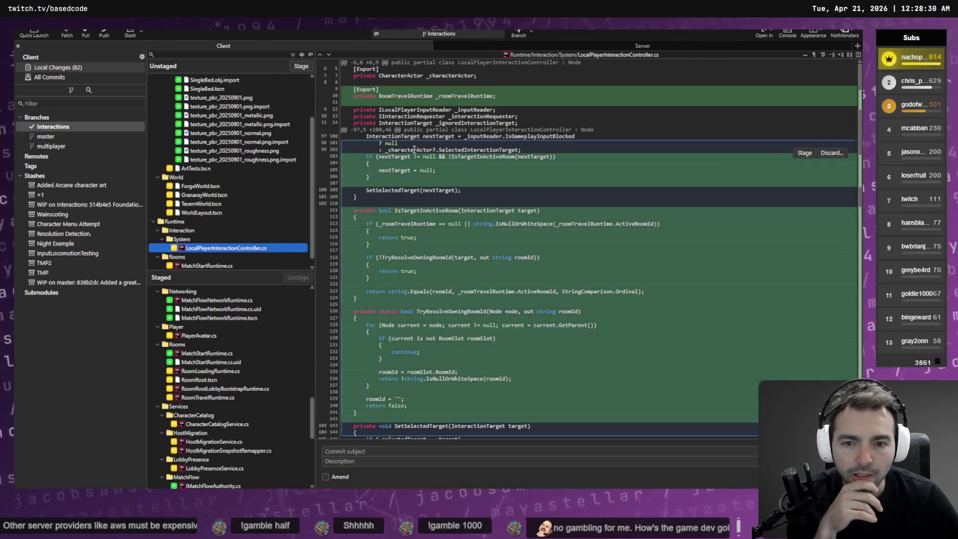
pyautogui.scroll(-1, 462, 316)
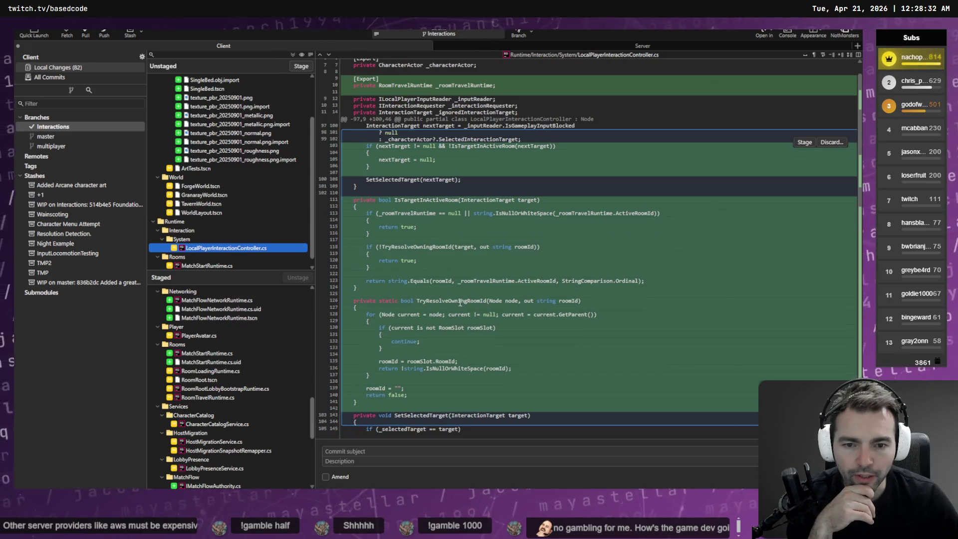
pyautogui.scroll(1, 467, 352)
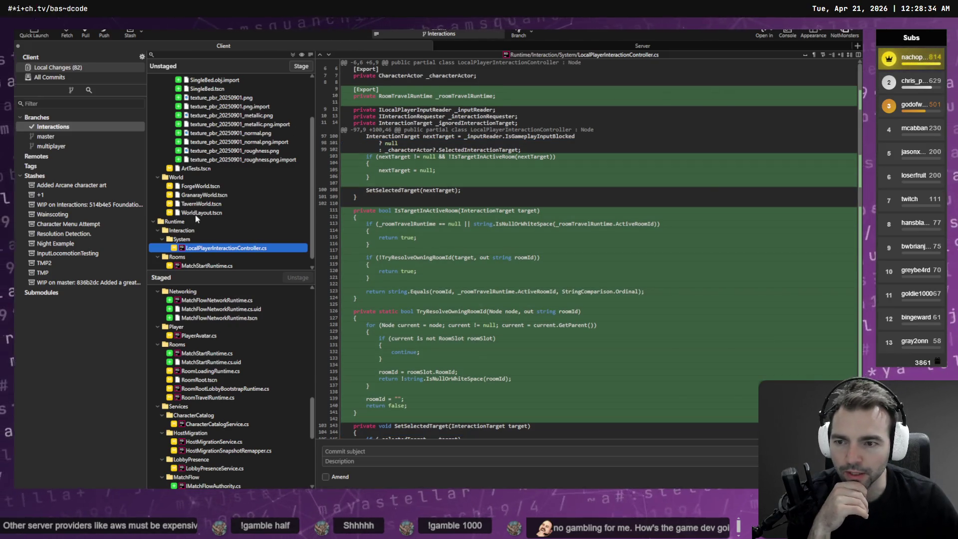
pyautogui.click(208, 266)
pyautogui.scroll(-10, 434, 254)
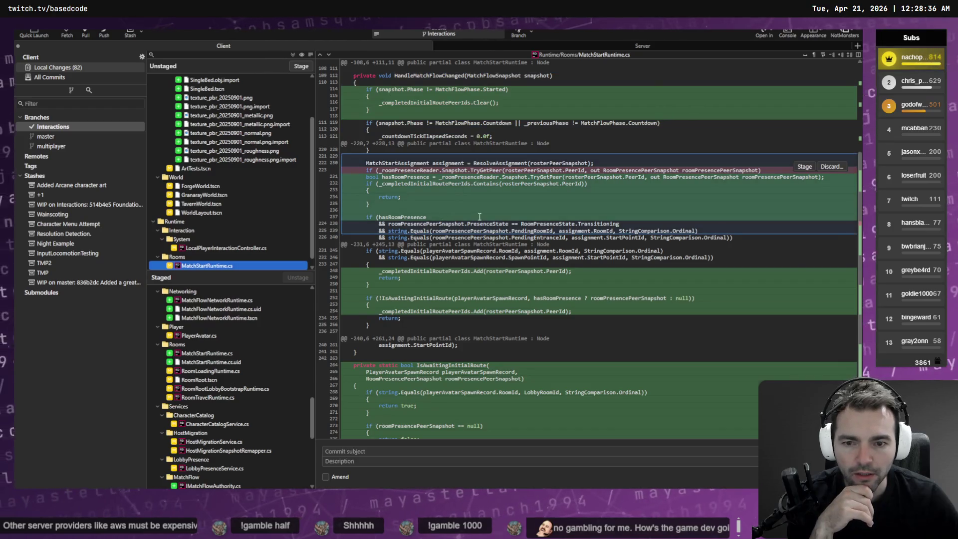
pyautogui.moveTo(425, 233)
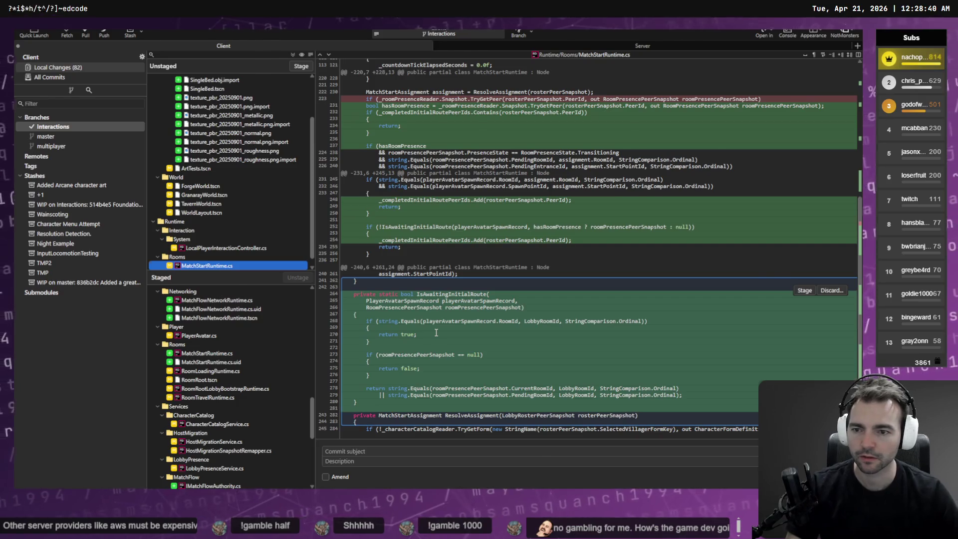
# Send the drafted door-bug request to the Codex agent
pyautogui.hotkey('alt', 'Tab')
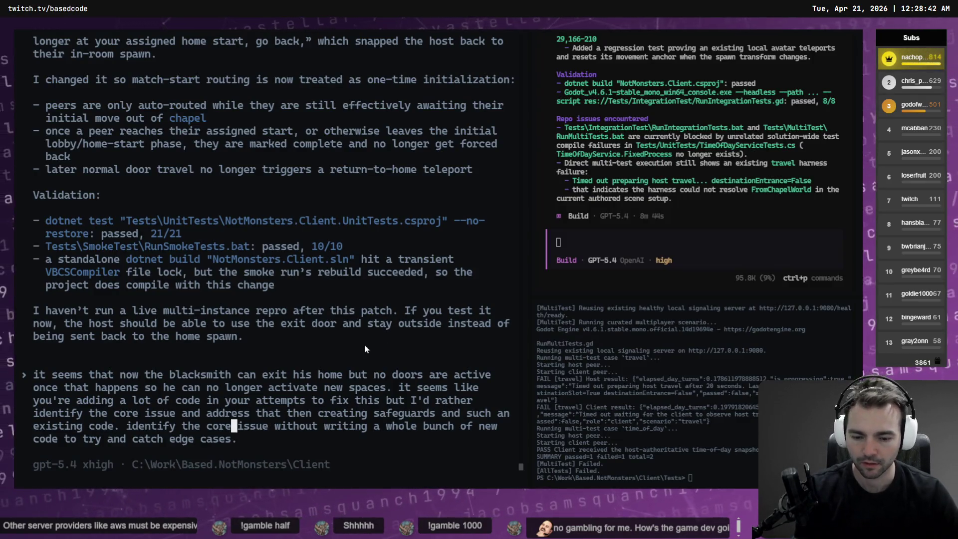
pyautogui.press('Return')
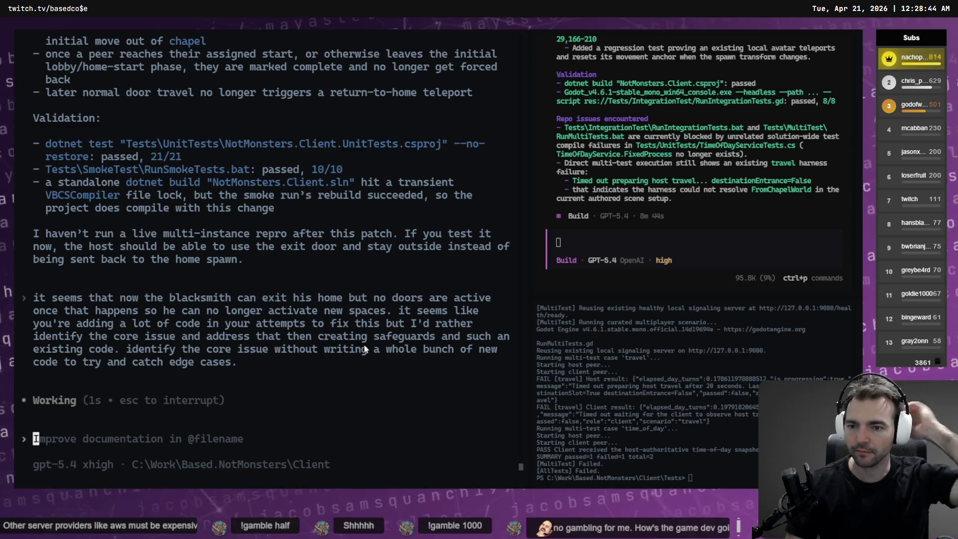
pyautogui.hotkey('alt', 'Tab')
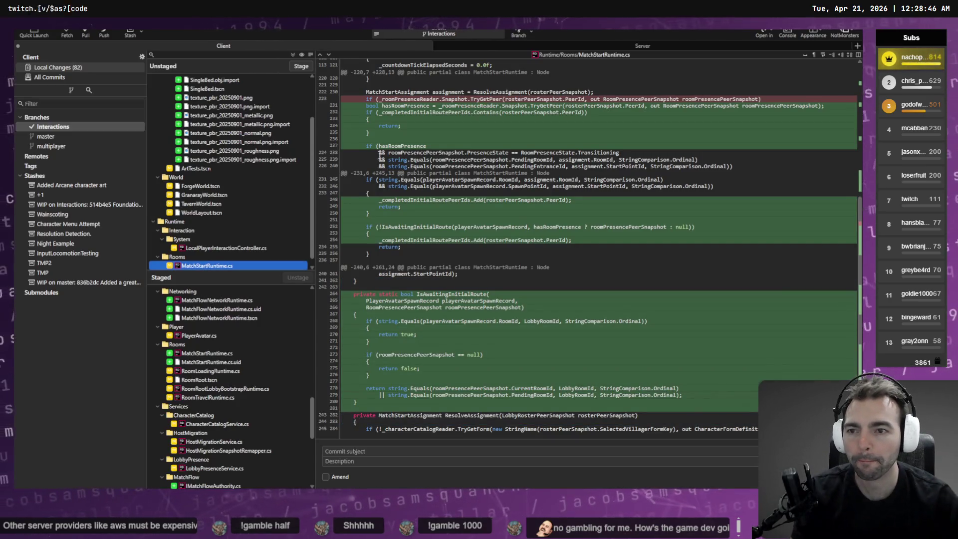
# Review the ForgeWorld.tscn, ArtTests.tscn and MatchStartRuntime.cs diffs, then the staged WorldLayout.tscn
pyautogui.scroll(-1, 250, 123)
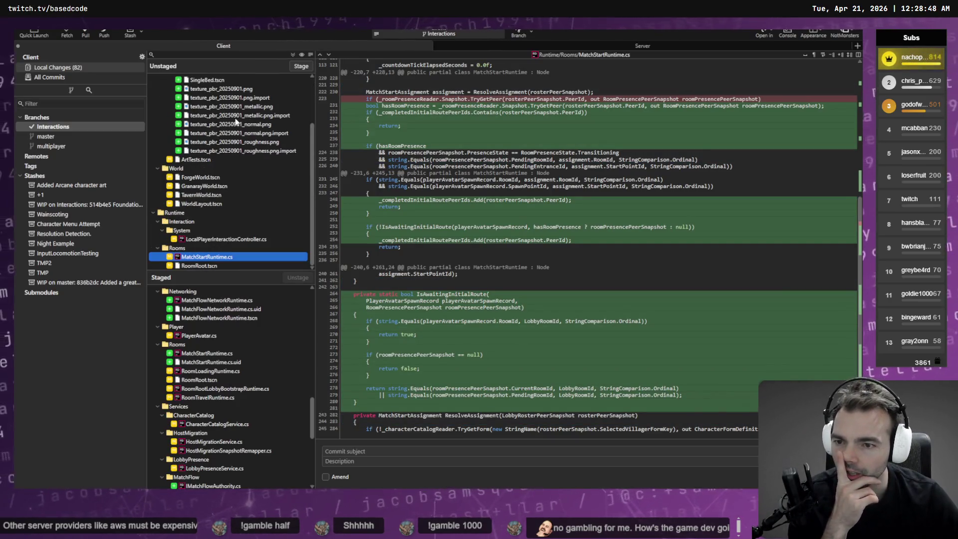
pyautogui.click(211, 177)
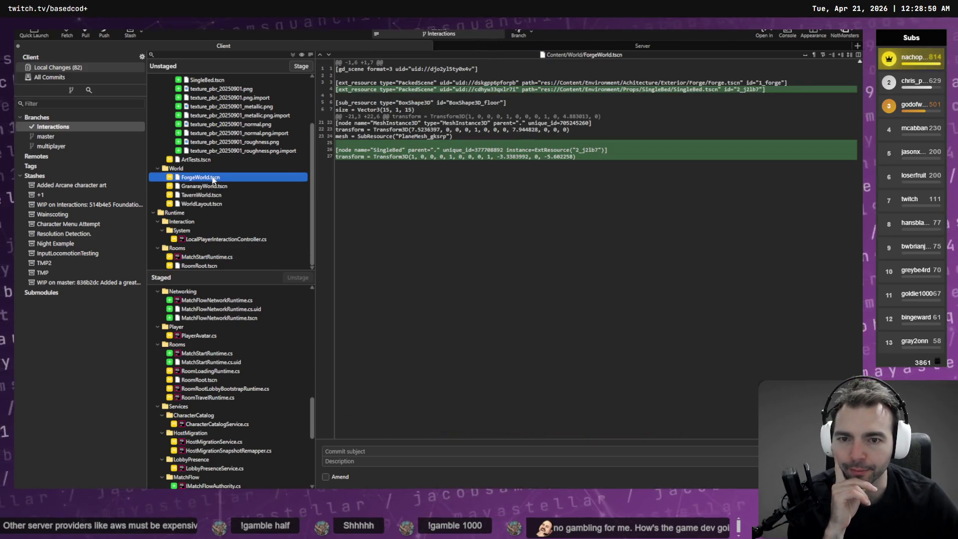
pyautogui.click(203, 160)
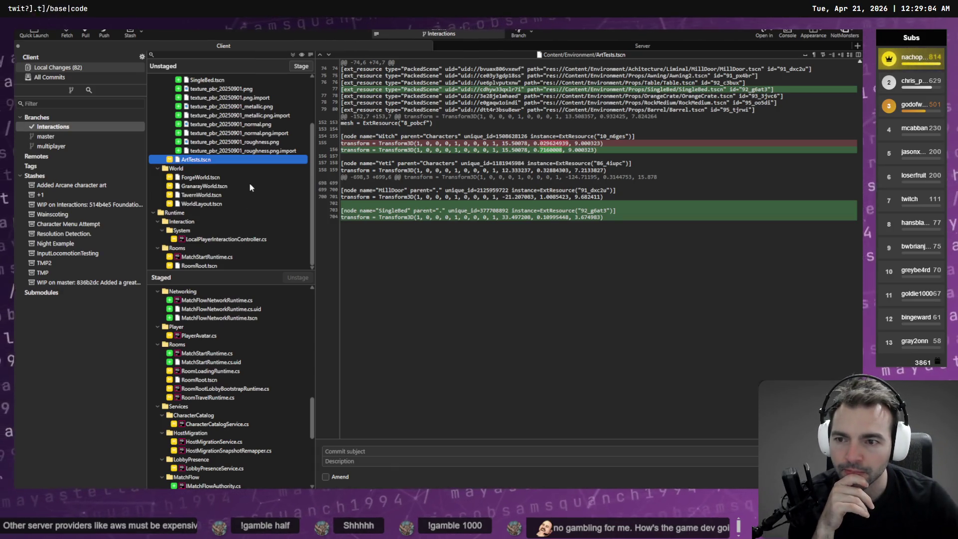
pyautogui.click(227, 257)
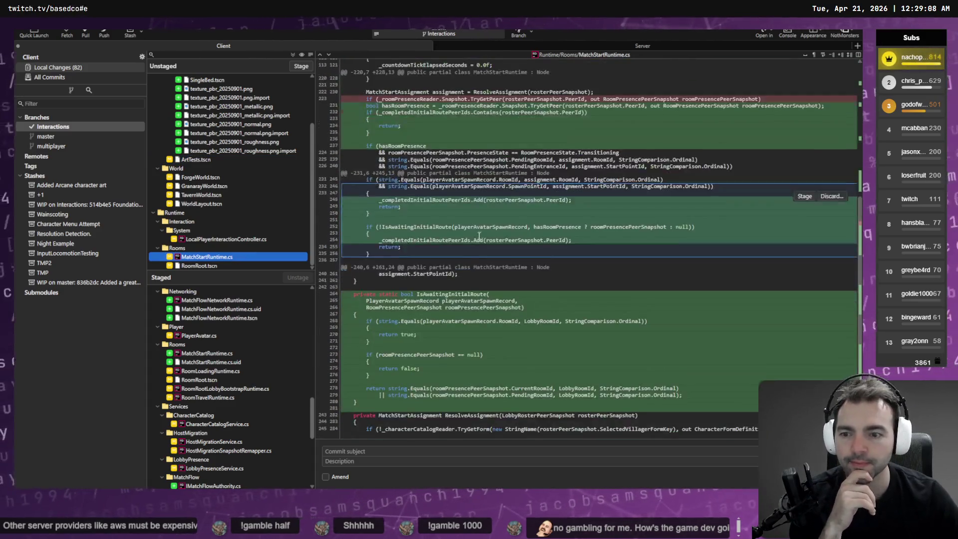
pyautogui.scroll(10, 252, 307)
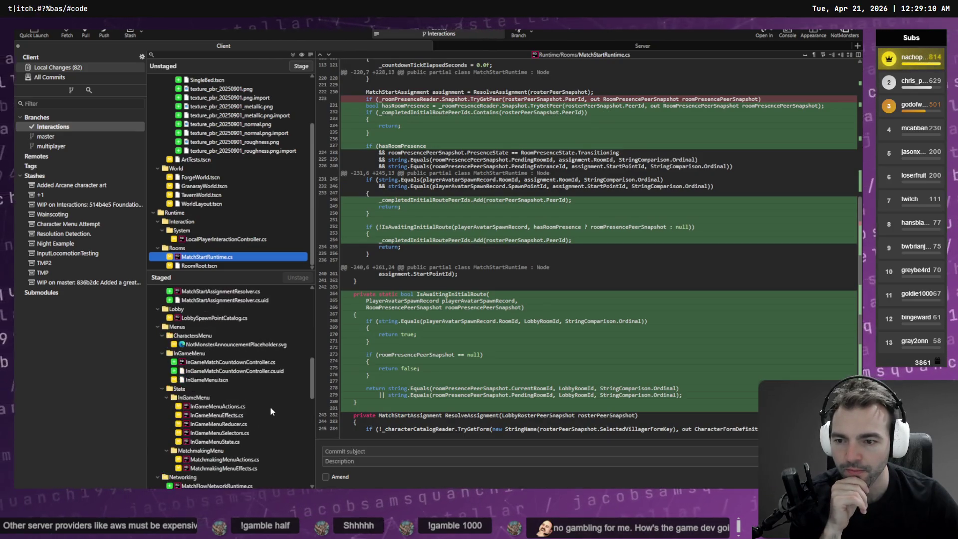
pyautogui.scroll(2, 268, 391)
pyautogui.click(205, 309)
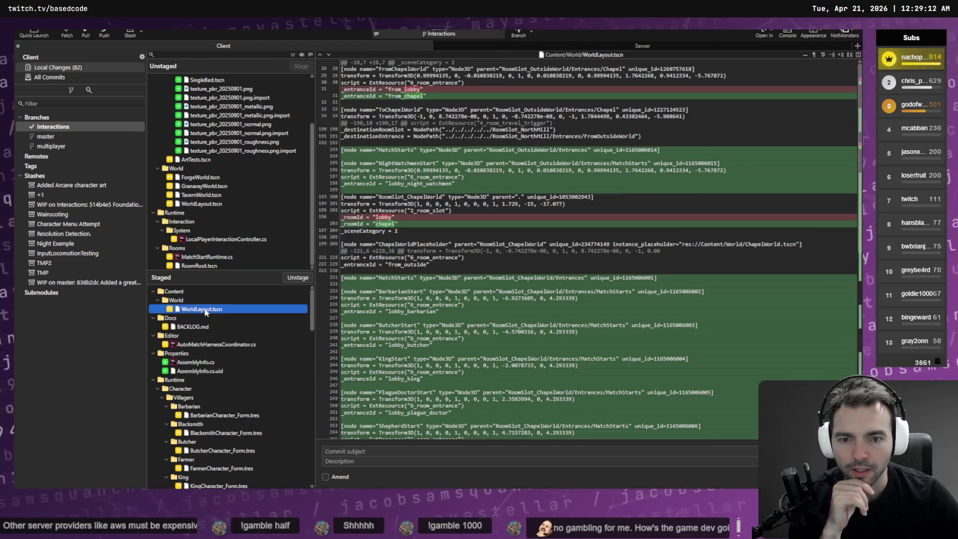
pyautogui.scroll(-15, 451, 242)
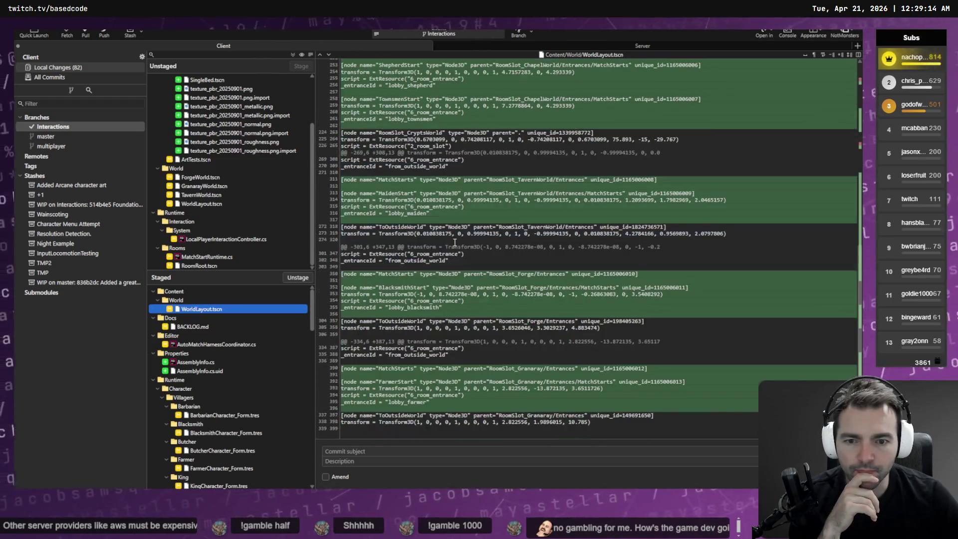
pyautogui.moveTo(446, 285)
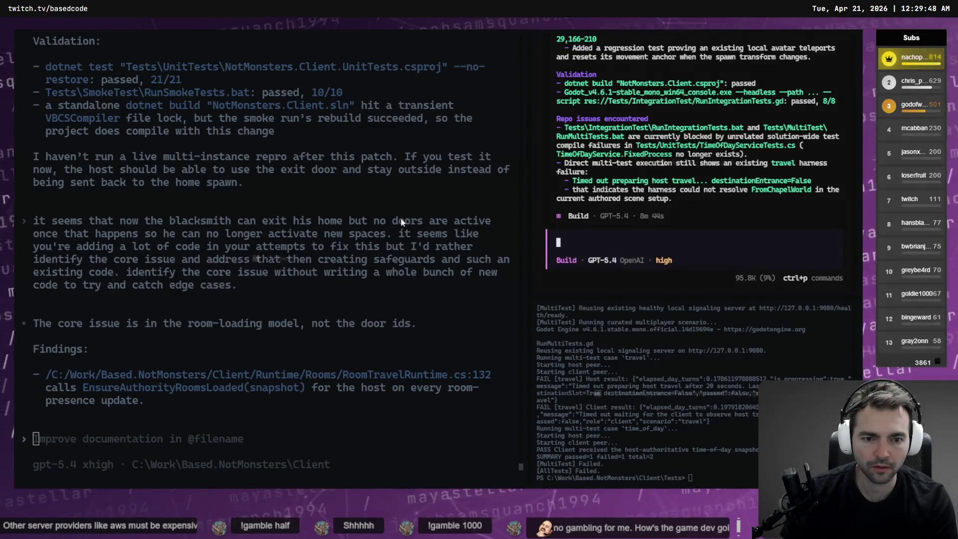
# Maximize the Codex pane and scroll through the other session's room-loading Findings and proposed fix
pyautogui.hotkey('ctrl', 'shift', 'z')
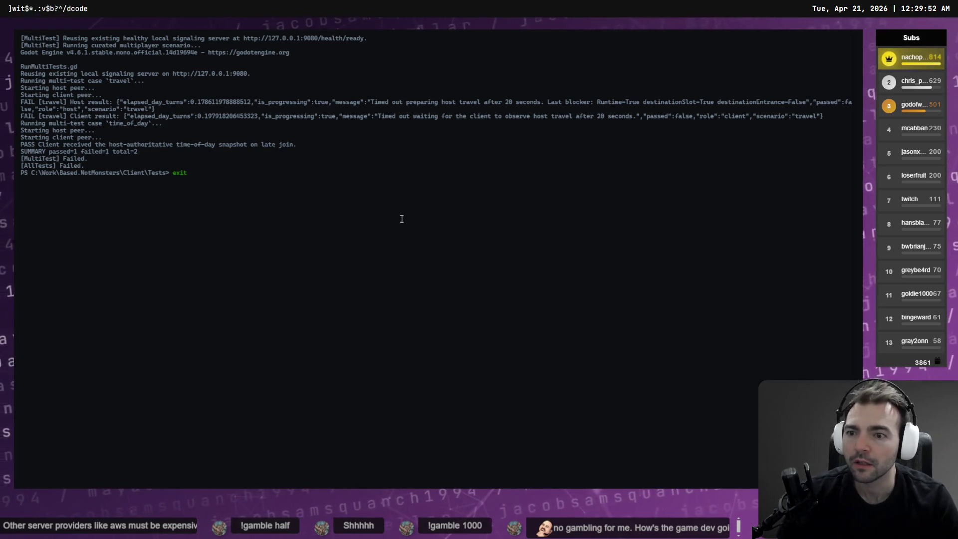
pyautogui.hotkey('alt', 'Left')
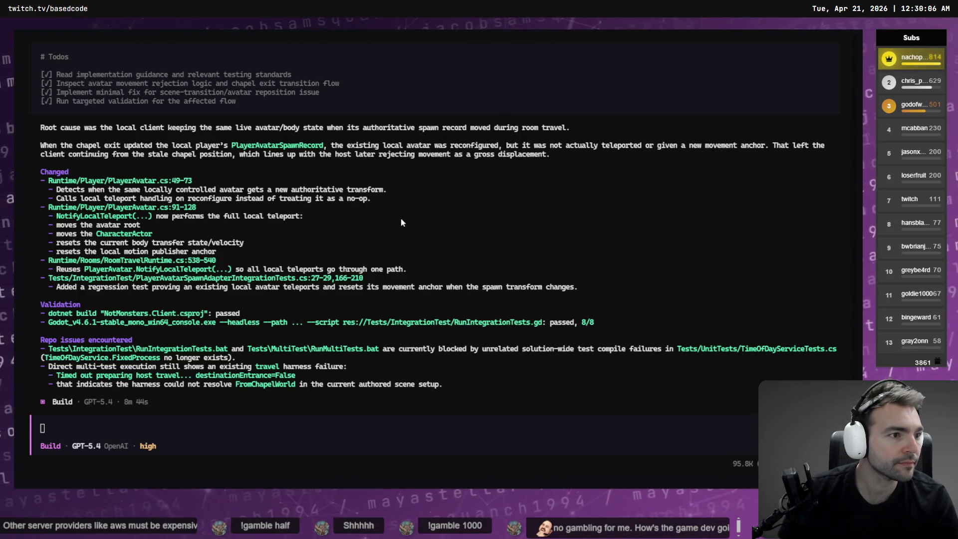
pyautogui.hotkey('alt', 'Tab')
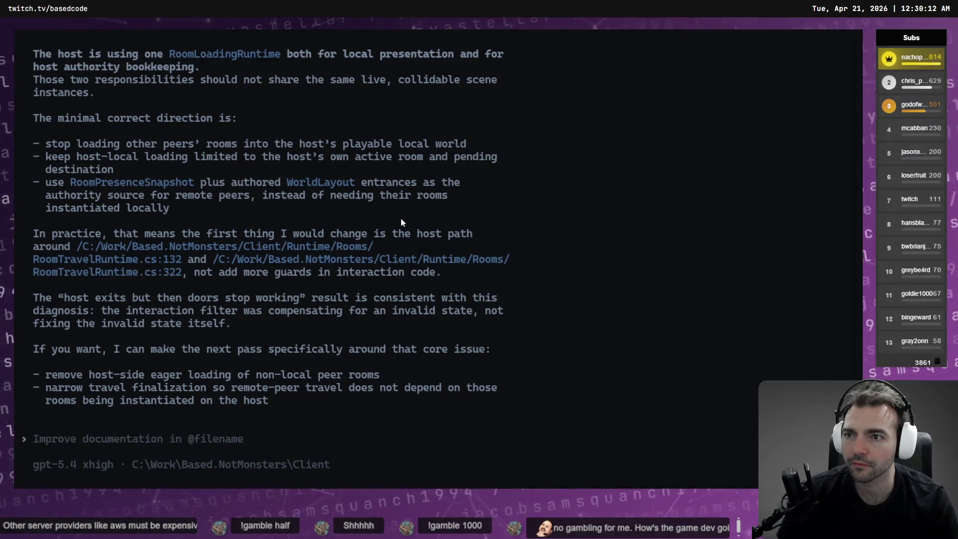
pyautogui.scroll(10, 401, 218)
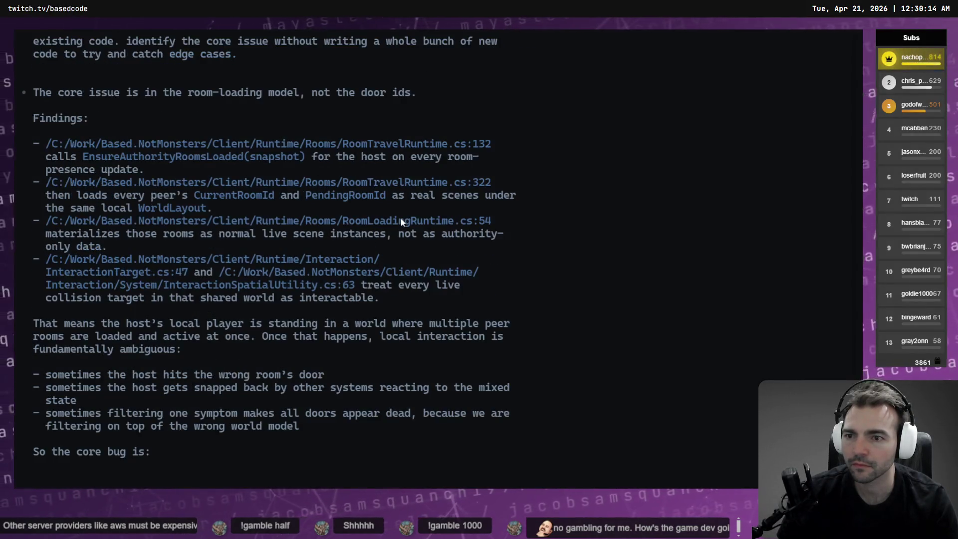
pyautogui.scroll(10, 402, 222)
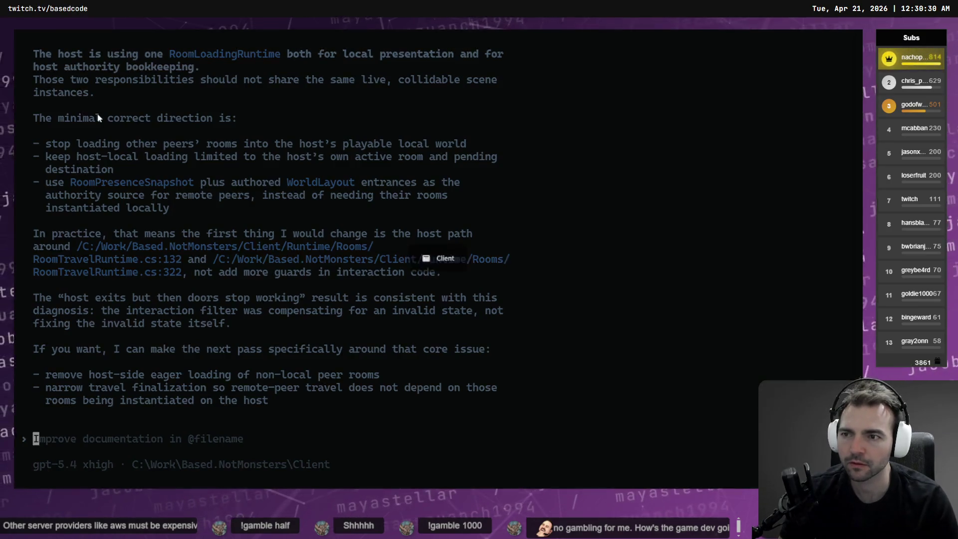
pyautogui.scroll(10, 98, 118)
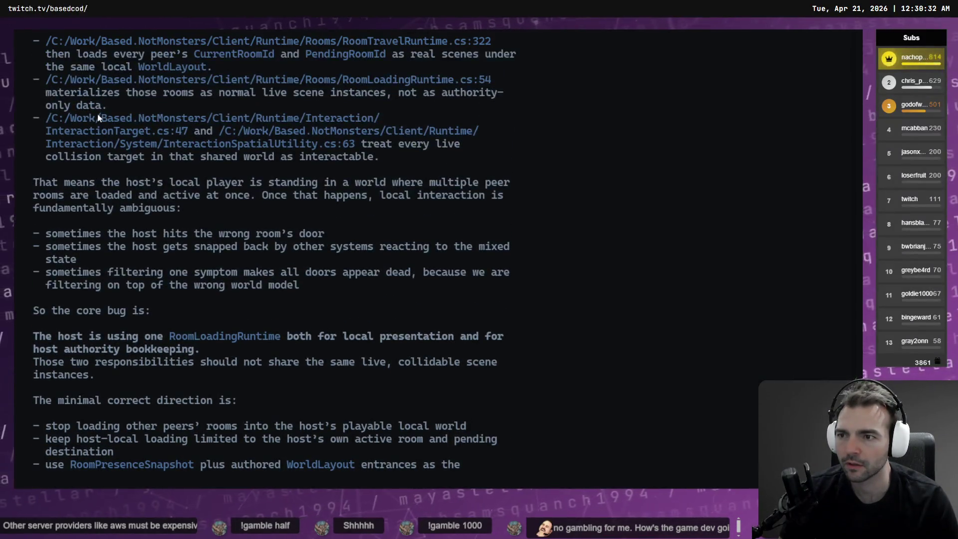
pyautogui.scroll(20, 98, 118)
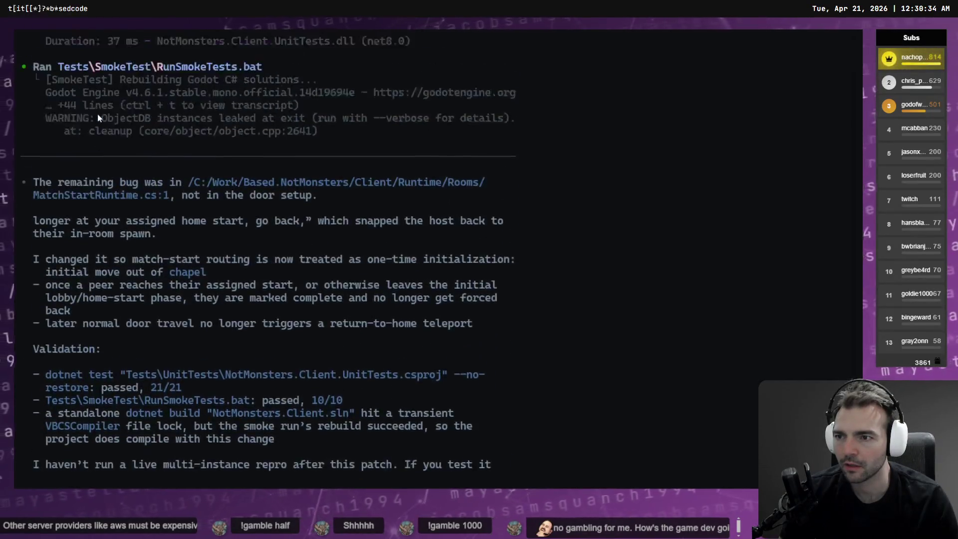
pyautogui.scroll(-7, 99, 118)
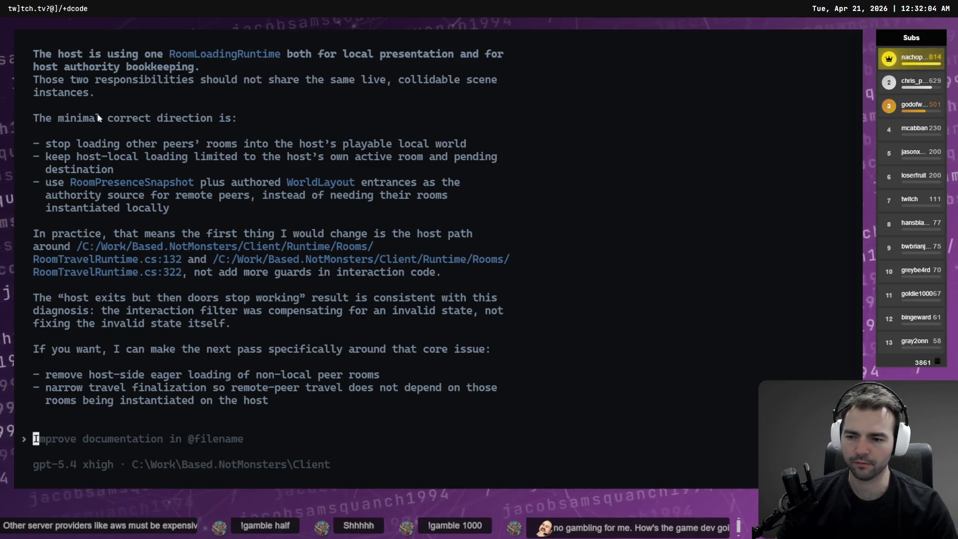
# Reply 'Go ahead.' to approve removing host-side eager peer-room loading
pyautogui.write('Go ahead.')
pyautogui.press('Return')
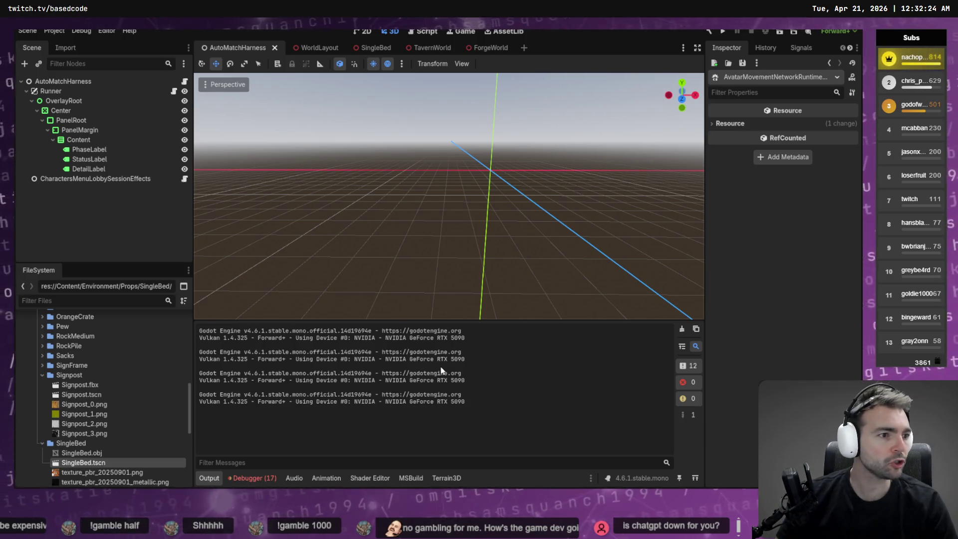
# Load chatgpt.com in a new browser tab and send the test message 'Hello world me!'
pyautogui.hotkey('alt', 'Tab')
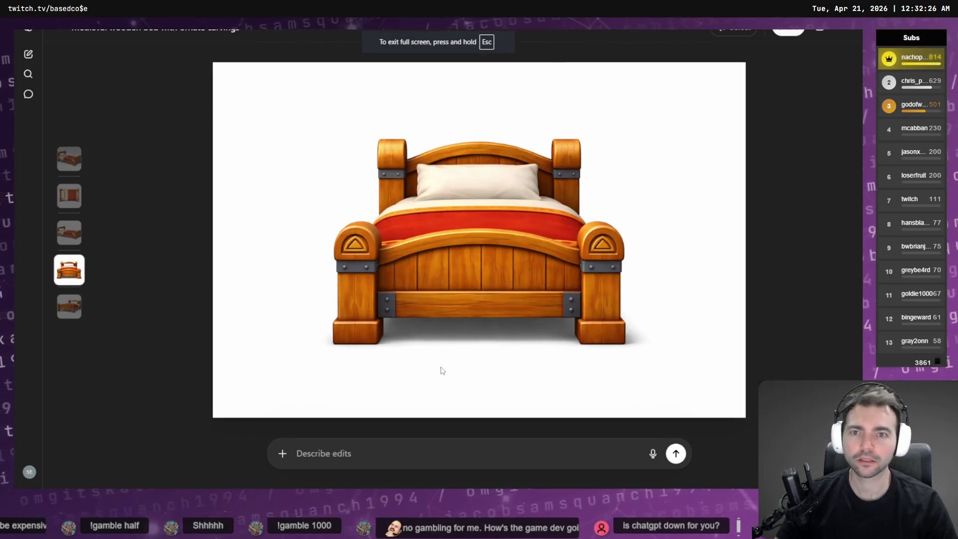
pyautogui.press('Escape')
pyautogui.hotkey('ctrl', 't')
pyautogui.write('chatgpt.com')
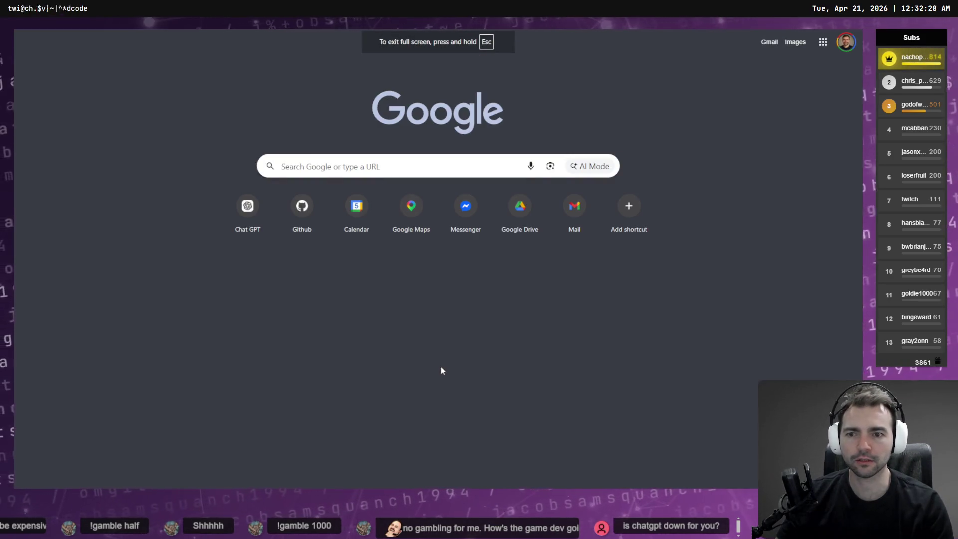
pyautogui.press('Return')
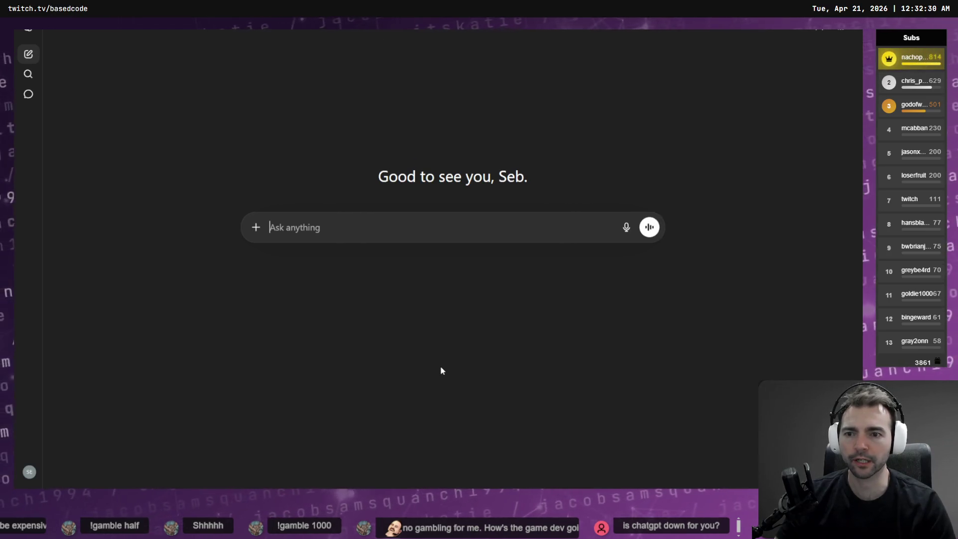
pyautogui.write('Are you a')
pyautogui.press('BackSpace')
pyautogui.press('BackSpace')
pyautogui.press('BackSpace')
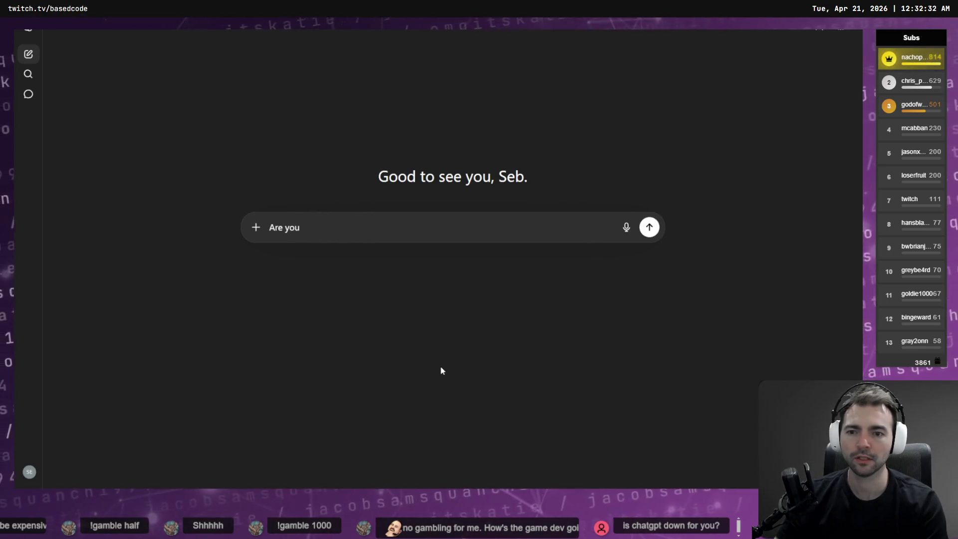
pyautogui.write('Hello world me')
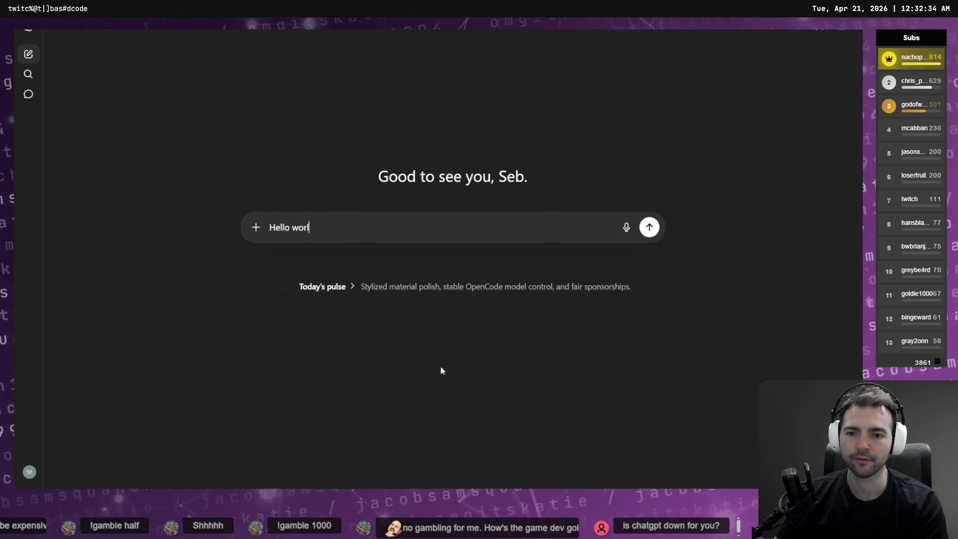
pyautogui.write('!')
pyautogui.press('Return')
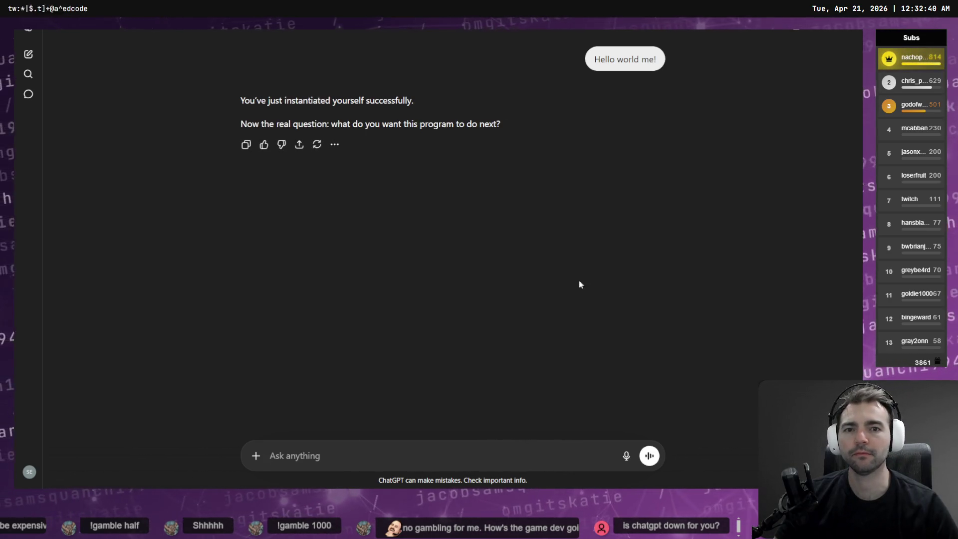
# Delete the test chat, then open today's Pulse updates
pyautogui.click(848, 26)
pyautogui.click(784, 149)
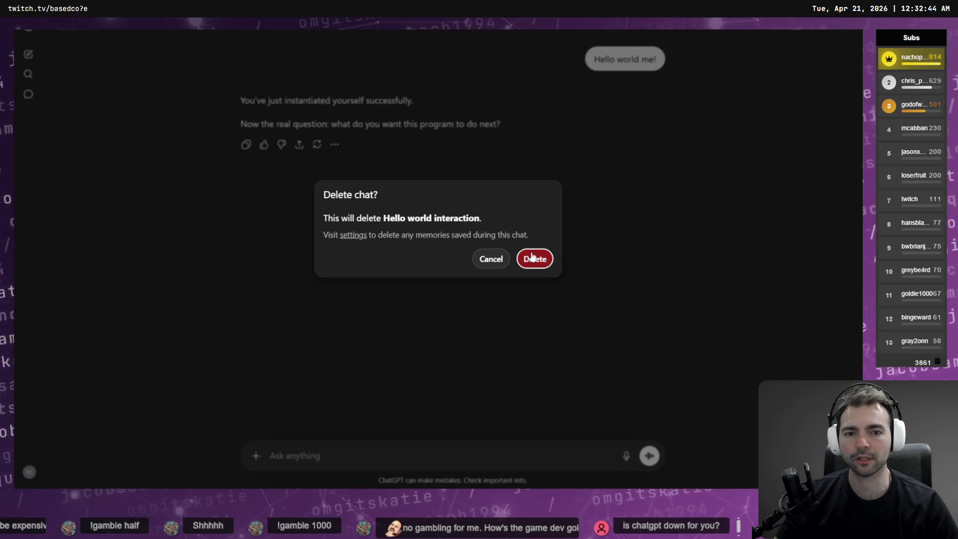
pyautogui.click(534, 261)
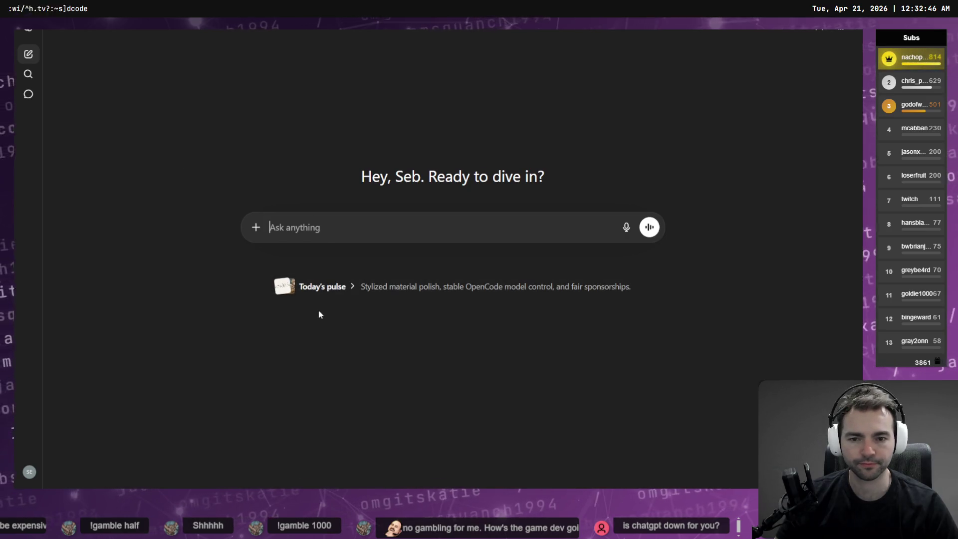
pyautogui.click(418, 290)
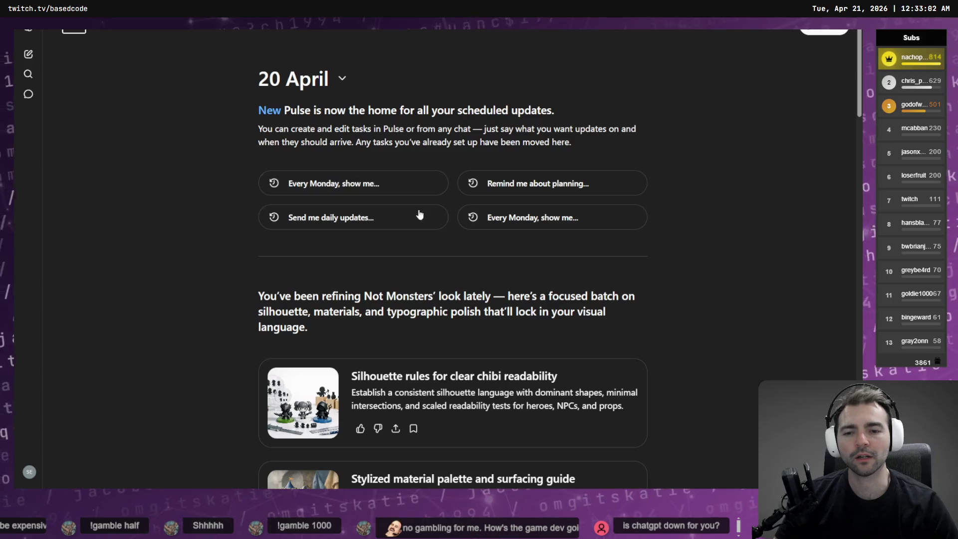
pyautogui.scroll(-3, 452, 182)
pyautogui.scroll(3, 451, 185)
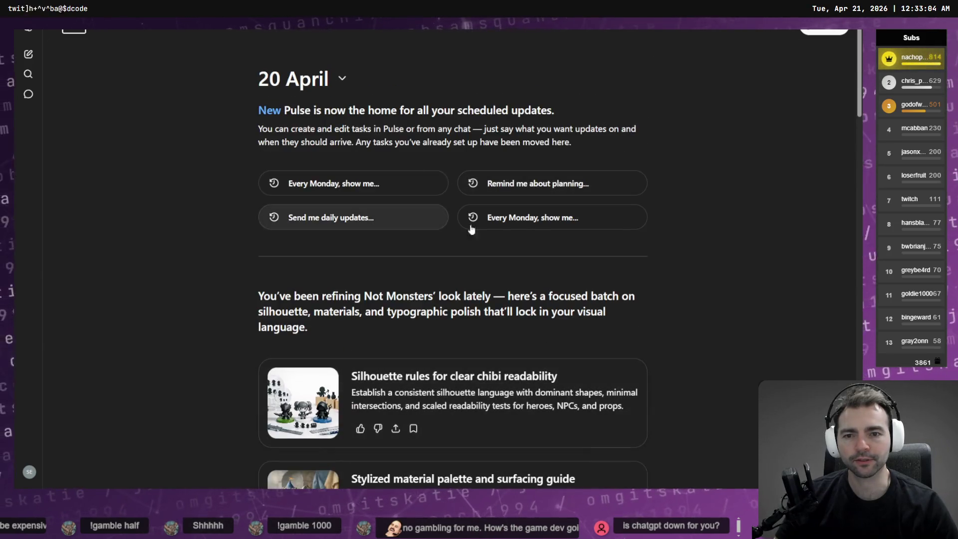
pyautogui.scroll(-3, 442, 198)
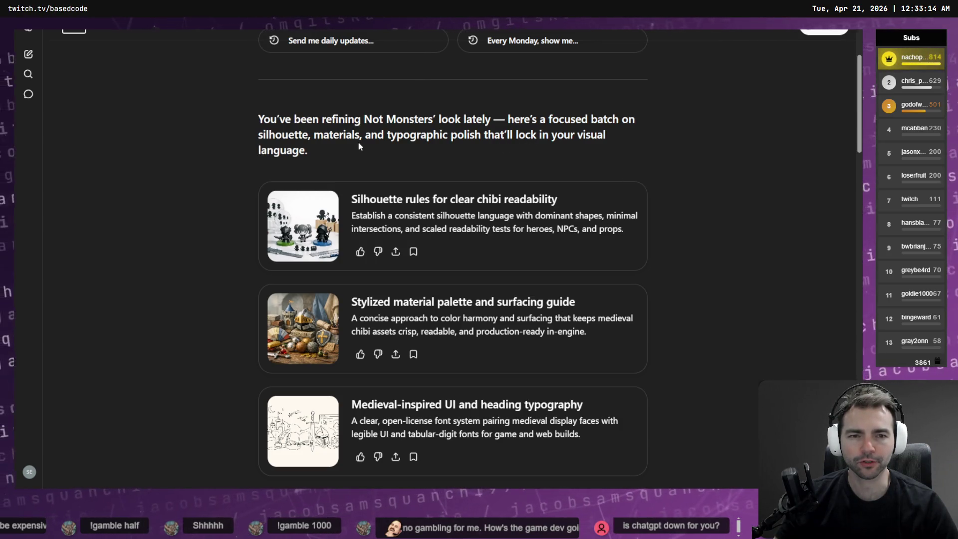
pyautogui.scroll(-5, 363, 139)
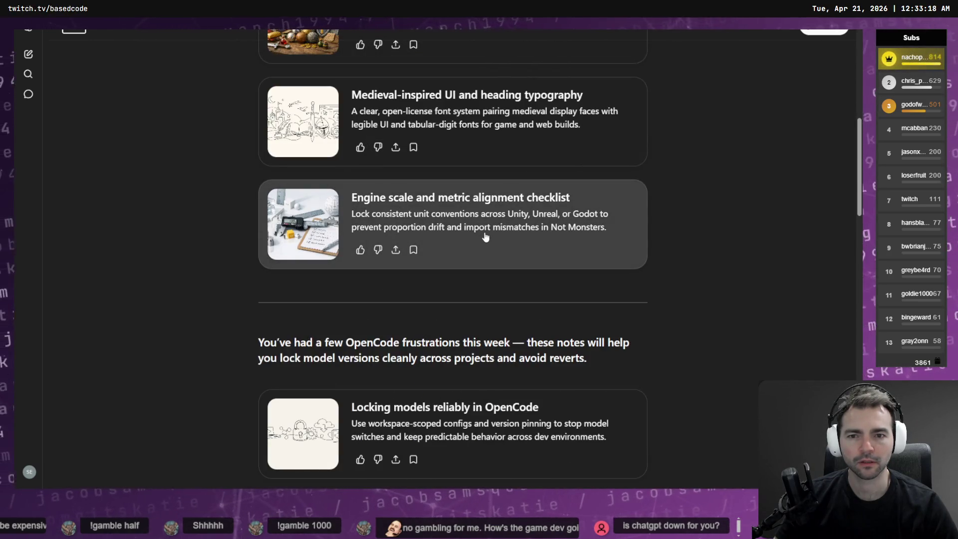
pyautogui.scroll(-4, 485, 239)
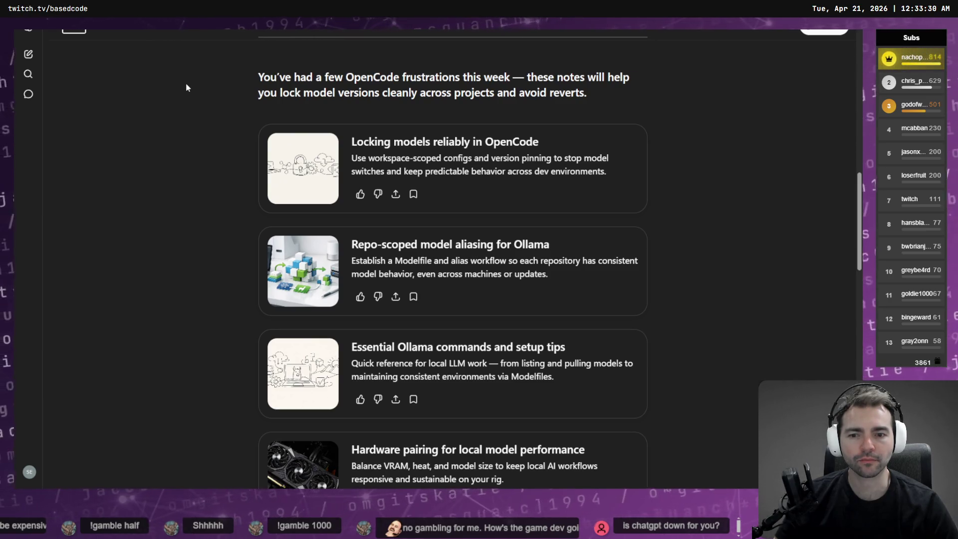
pyautogui.scroll(-5, 185, 87)
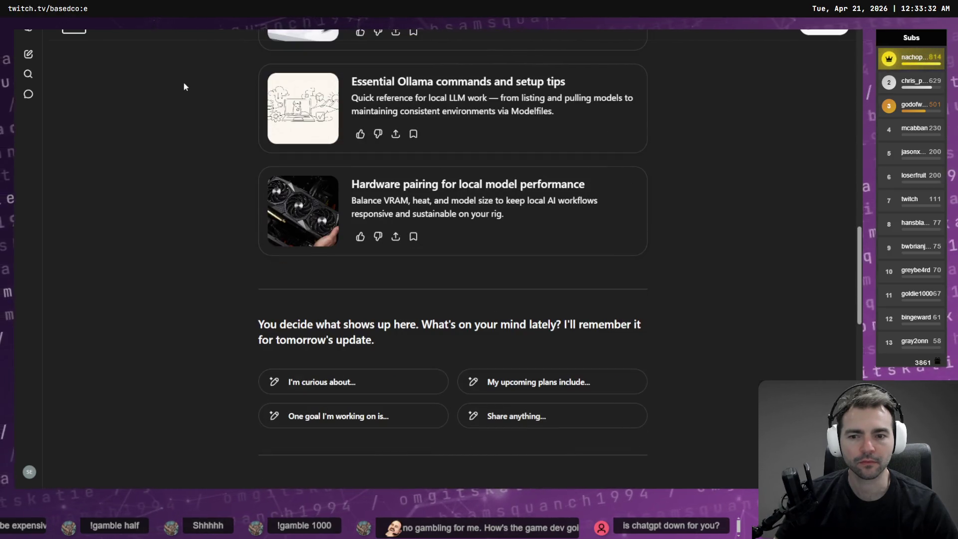
pyautogui.scroll(-6, 182, 87)
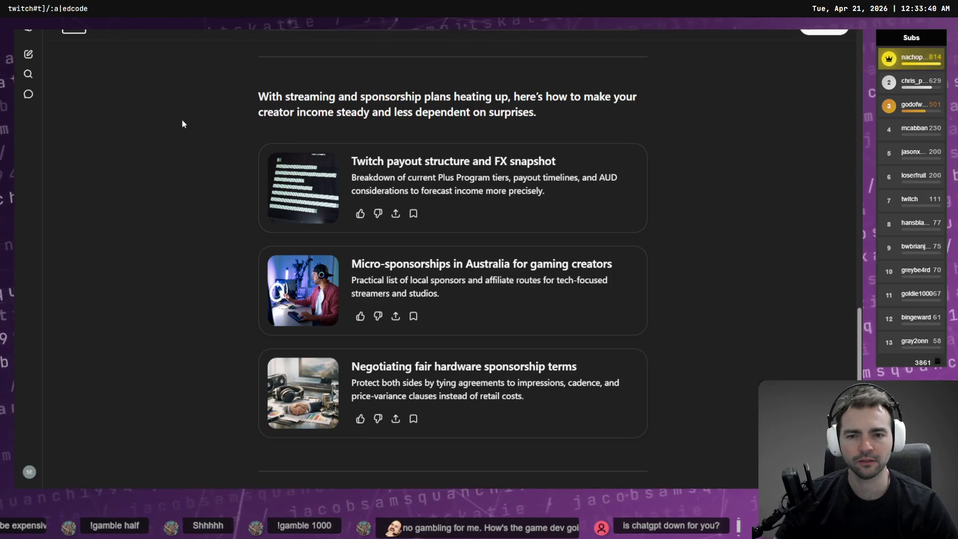
pyautogui.scroll(-2, 184, 124)
pyautogui.scroll(-4, 186, 120)
pyautogui.scroll(-1, 187, 118)
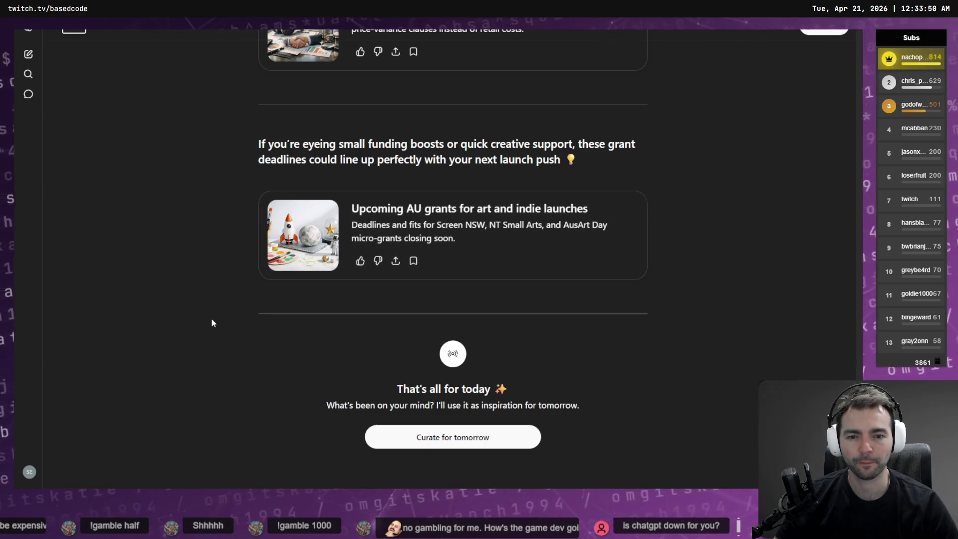
pyautogui.scroll(15, 188, 143)
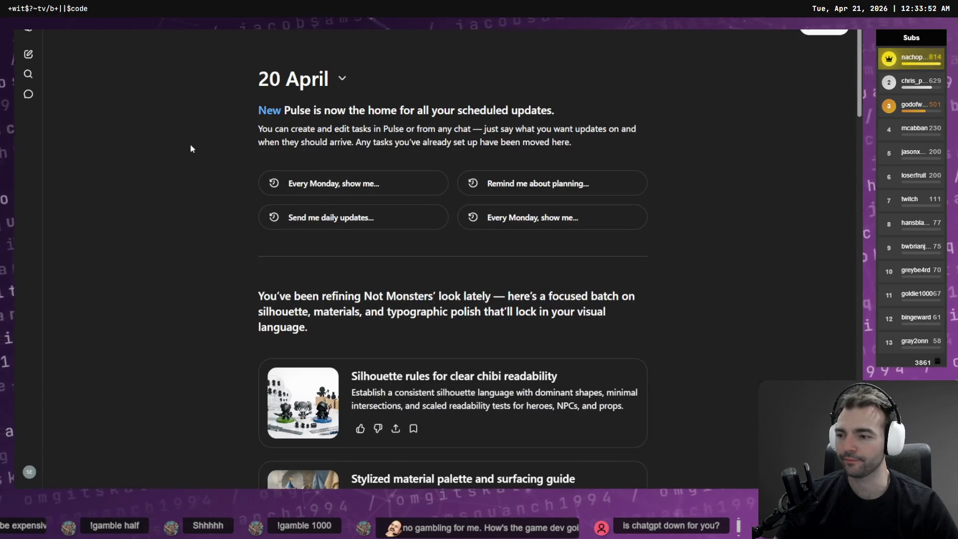
pyautogui.hotkey('alt', 'Left')
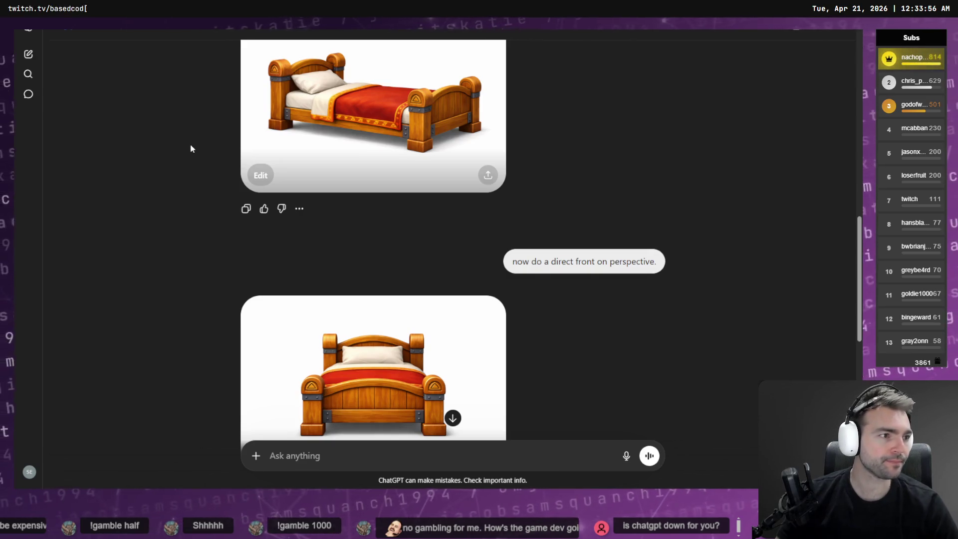
# Switch past the Codex terminal to BACKLOG.md in Visual Studio Code
pyautogui.hotkey('alt', 'Tab')
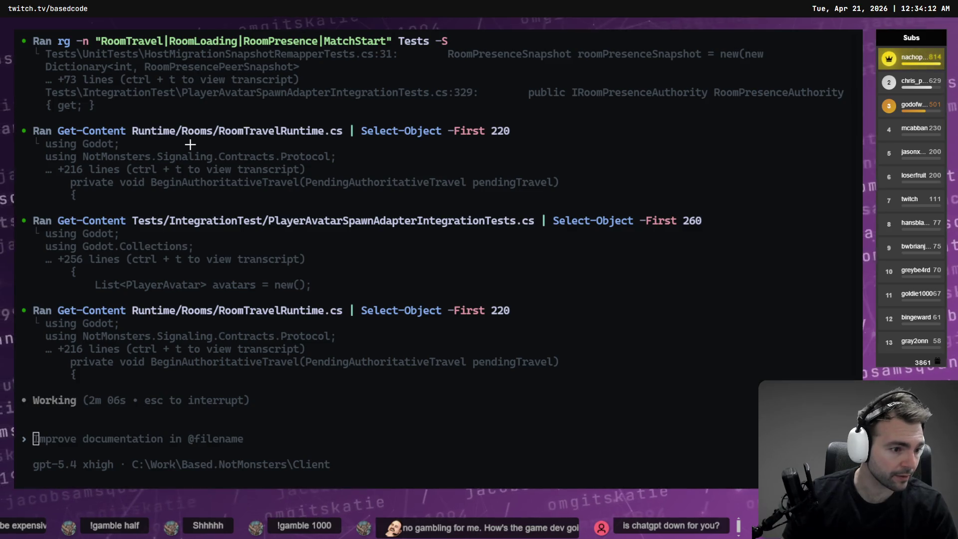
pyautogui.hotkey('alt', 'Tab')
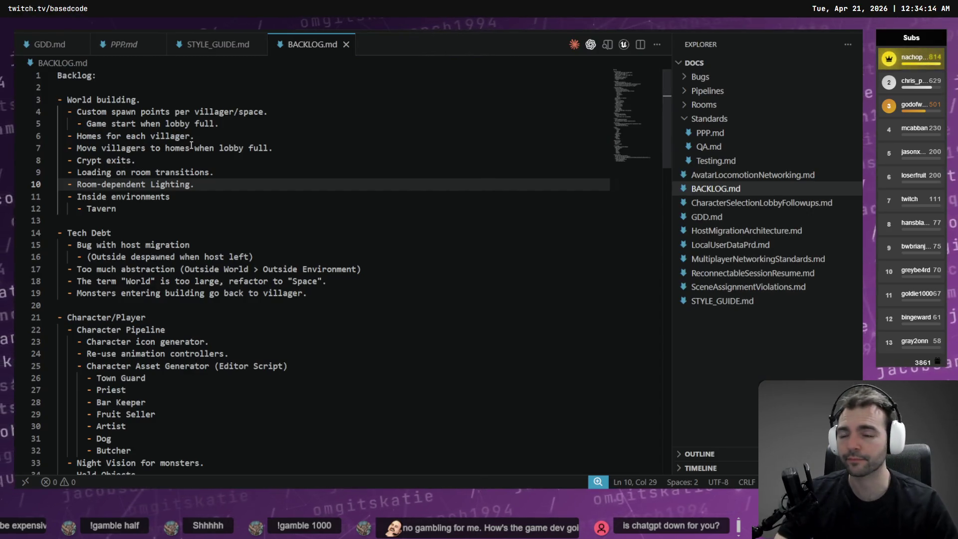
# Add an indented 'Loading screen when entering new environemnts from world.' bullet under World building
pyautogui.click(208, 100)
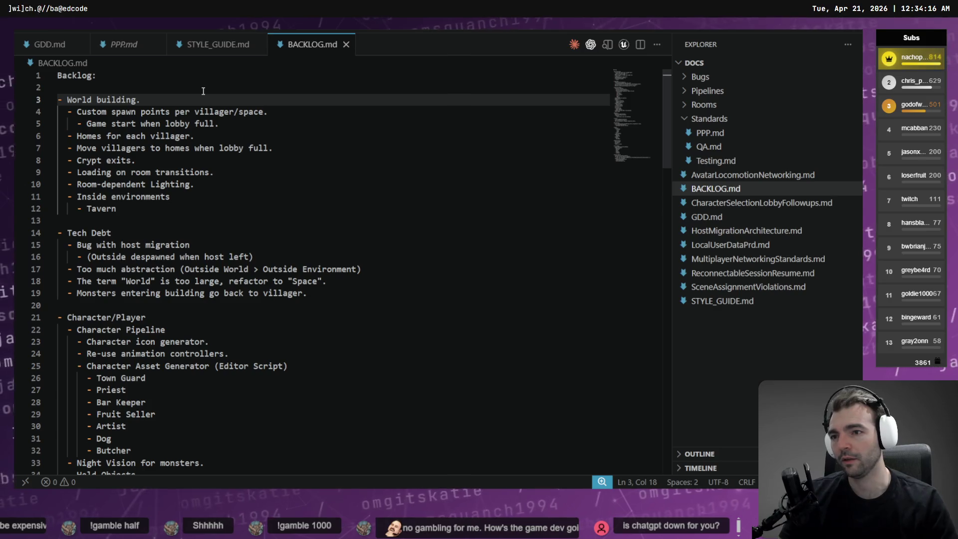
pyautogui.press('Return')
pyautogui.press('Tab')
pyautogui.press('Insert')
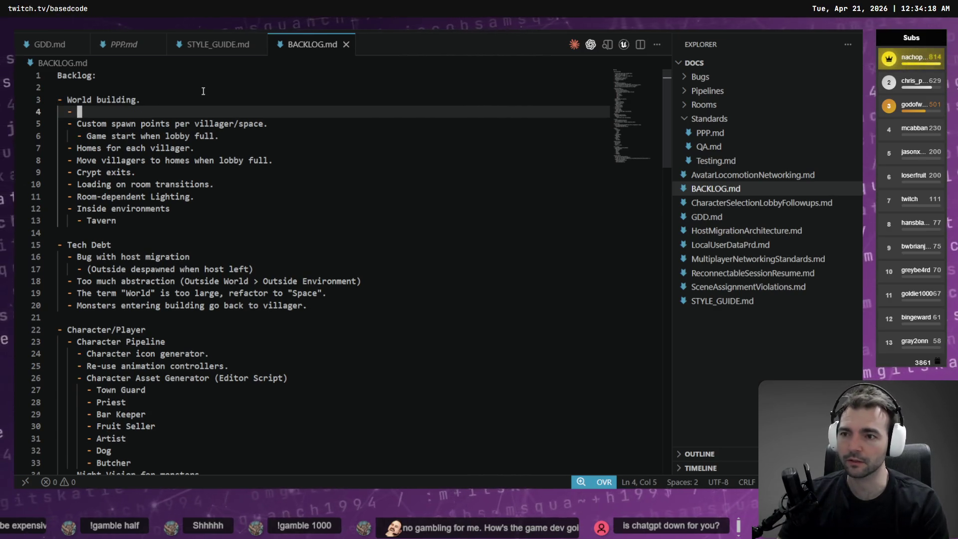
pyautogui.write('Loading screen')
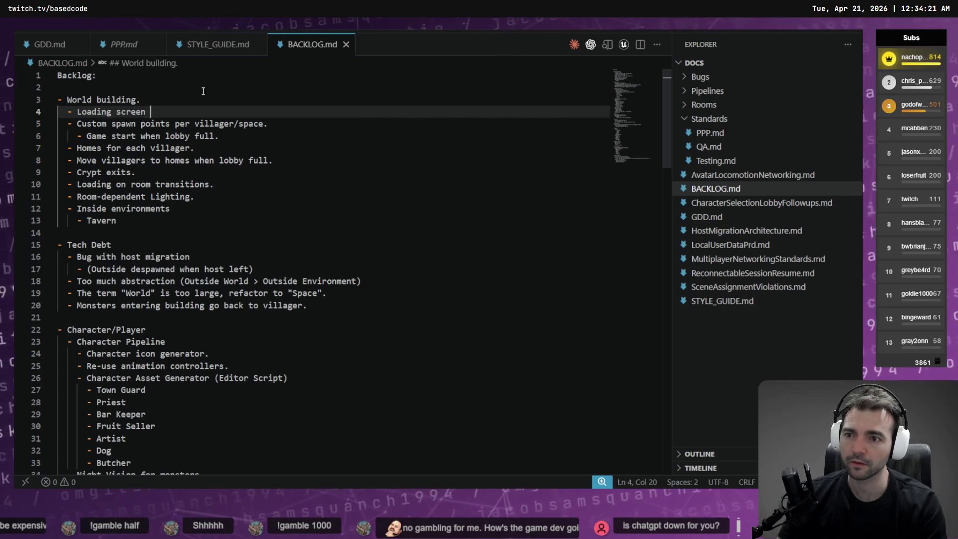
pyautogui.press('BackSpace')
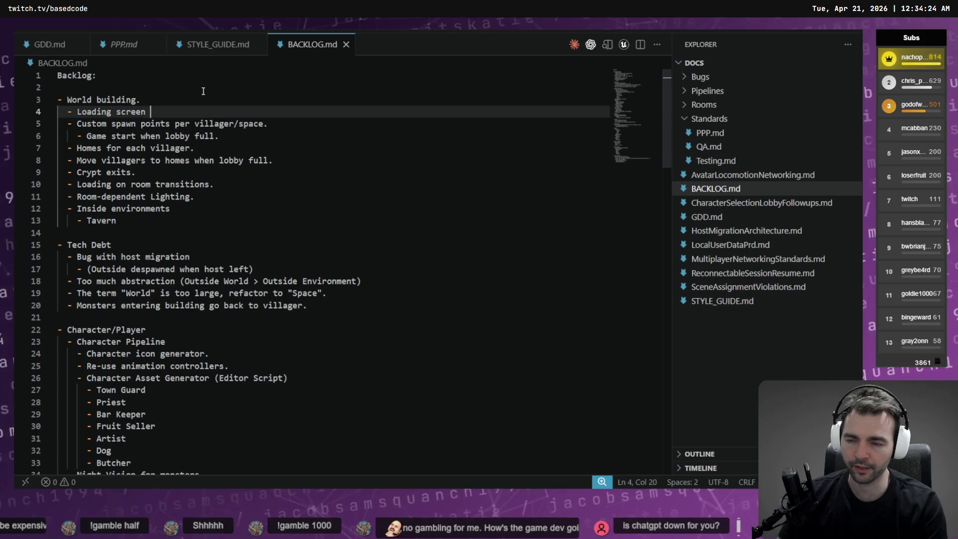
pyautogui.write('entering new ')
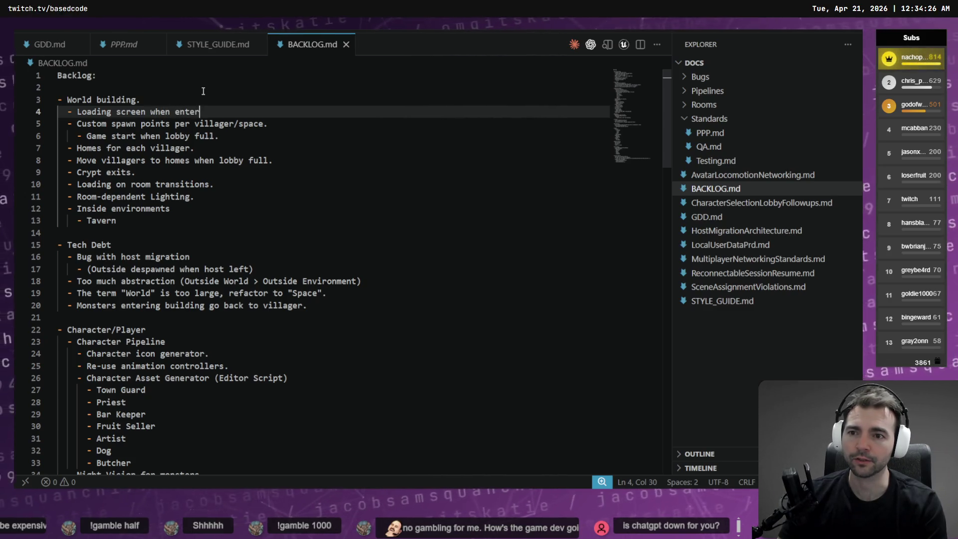
pyautogui.write('environemnts fr')
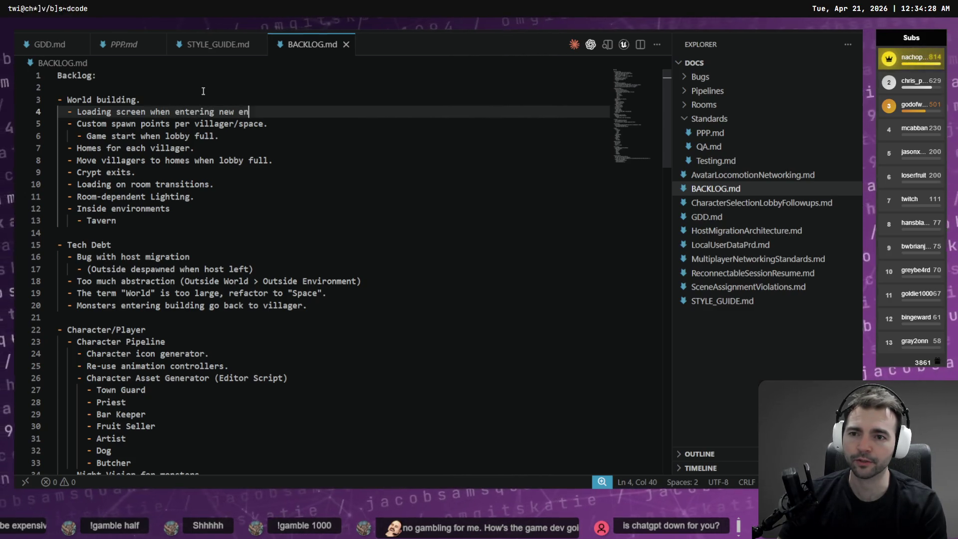
pyautogui.write('om world.')
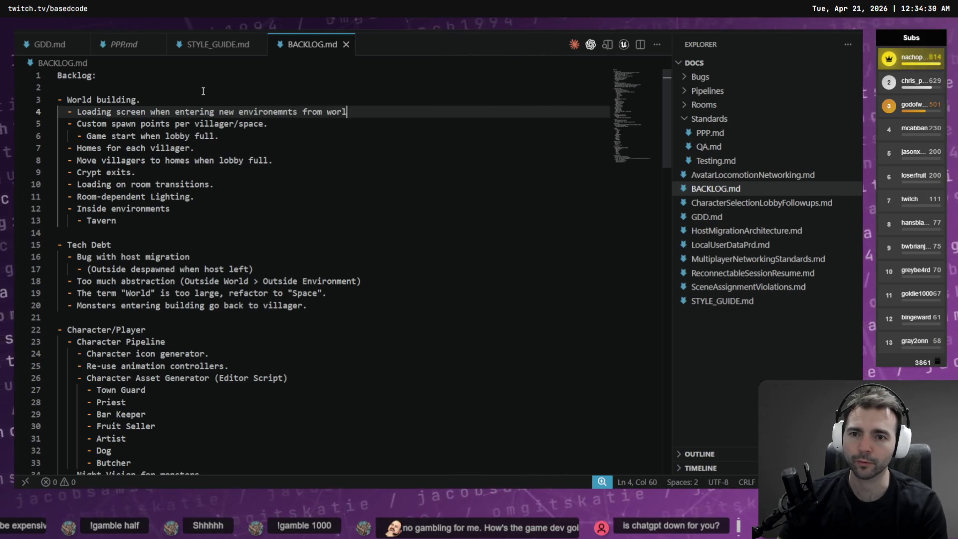
pyautogui.press('Home')
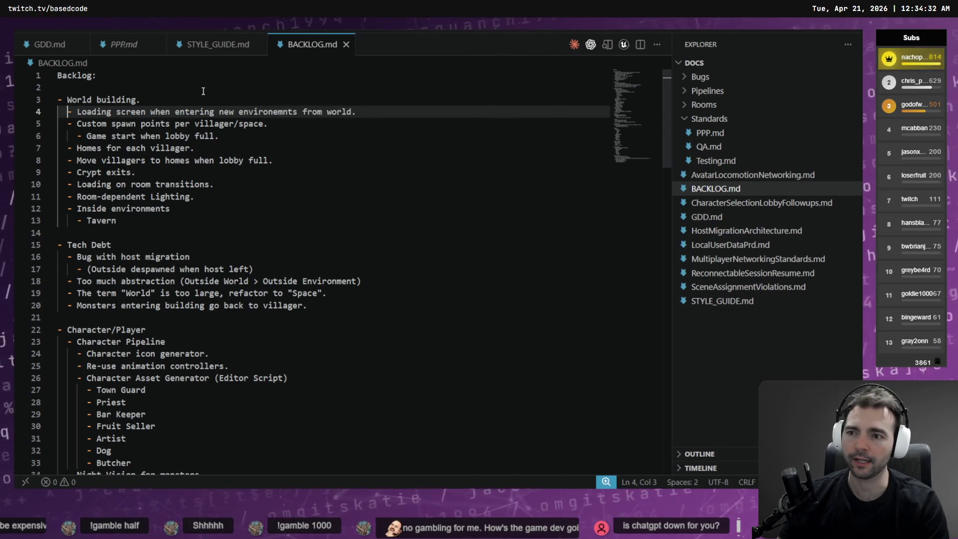
pyautogui.press('Return')
pyautogui.hotkey('ctrl', 'z')
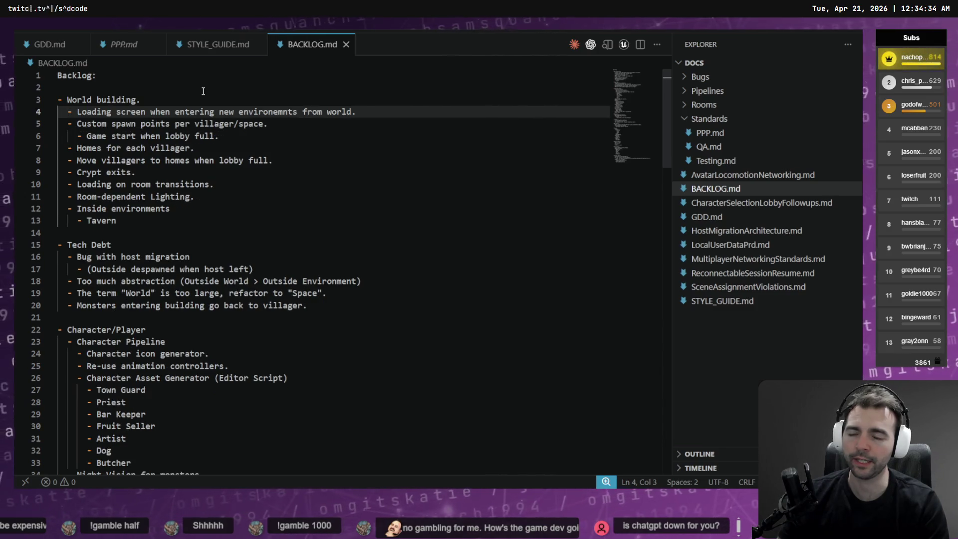
pyautogui.press('Up')
pyautogui.press('End')
# Insert a 'Loading' heading under World building and nest the loading-screen item beneath it
pyautogui.press('Return')
pyautogui.write('Loading')
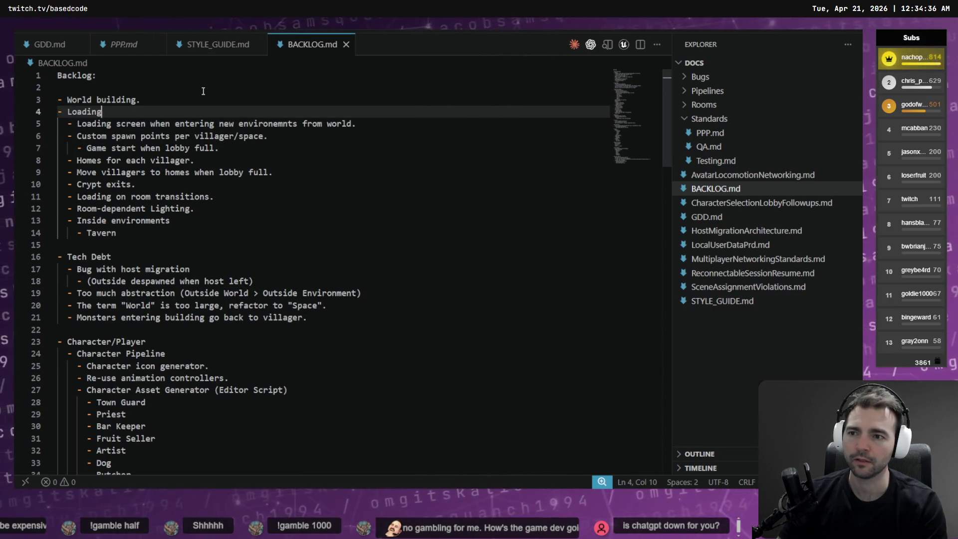
pyautogui.press('Tab')
pyautogui.press('Down')
pyautogui.press('Tab')
pyautogui.press('Up')
# Add an 'Outside" always loaded.' sub-item under Loading, then return to the Codex terminal
pyautogui.press('End')
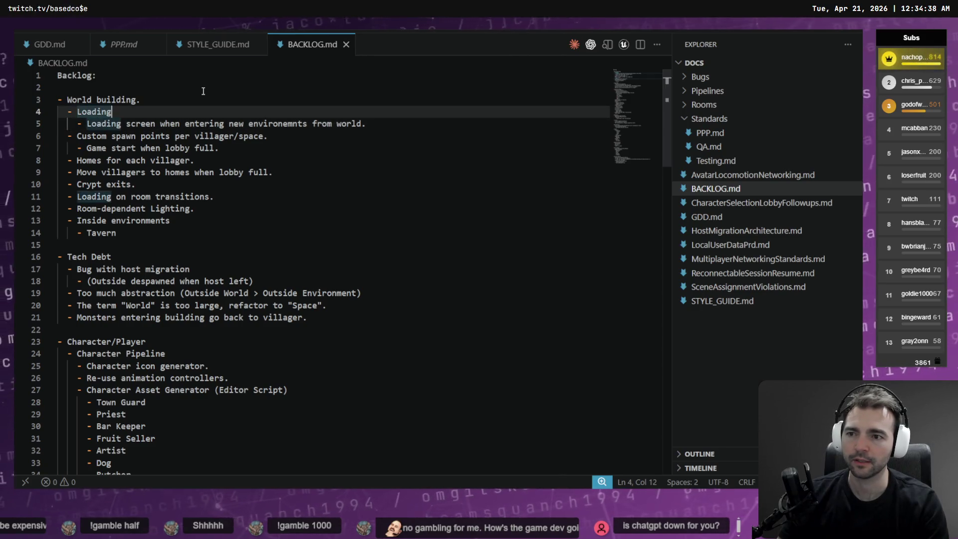
pyautogui.press('Return')
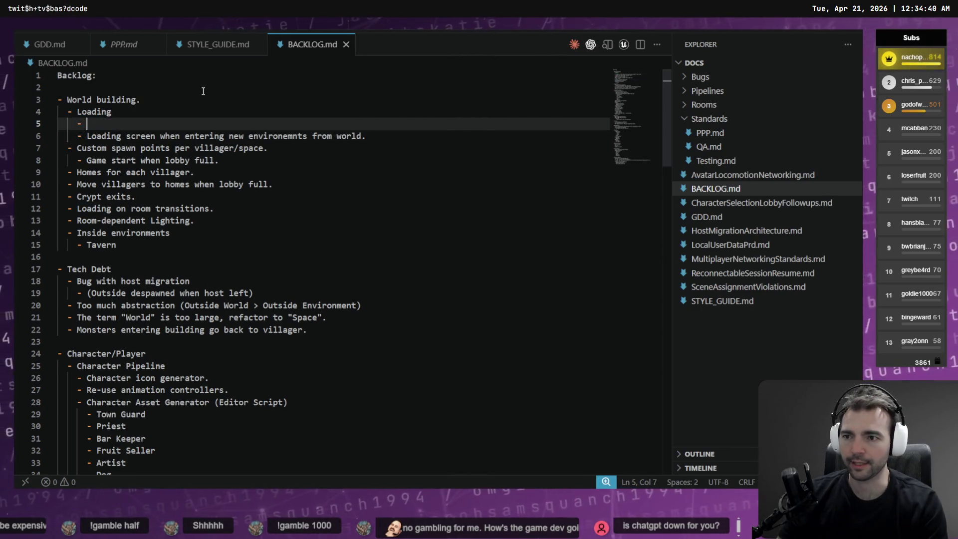
pyautogui.write('Outside" always loaded.')
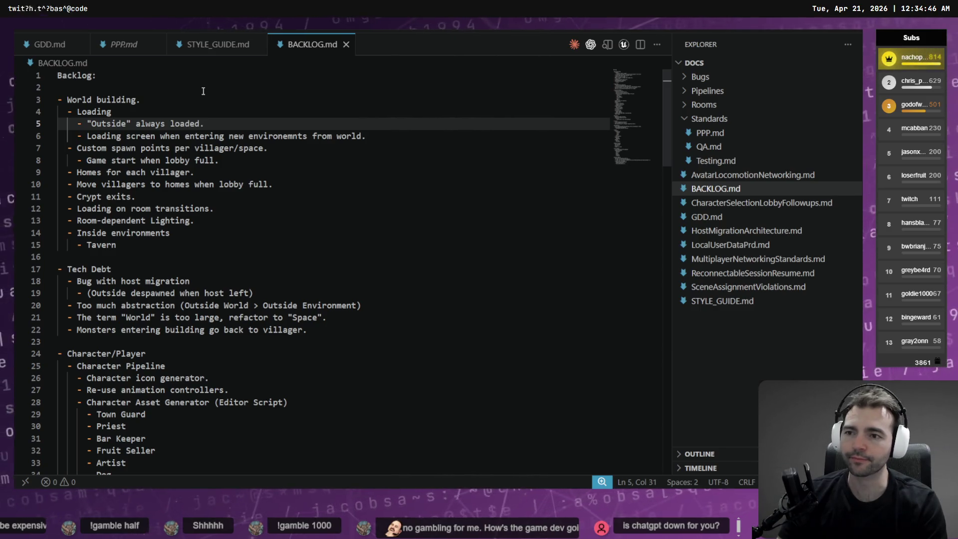
pyautogui.hotkey('alt', 'Tab')
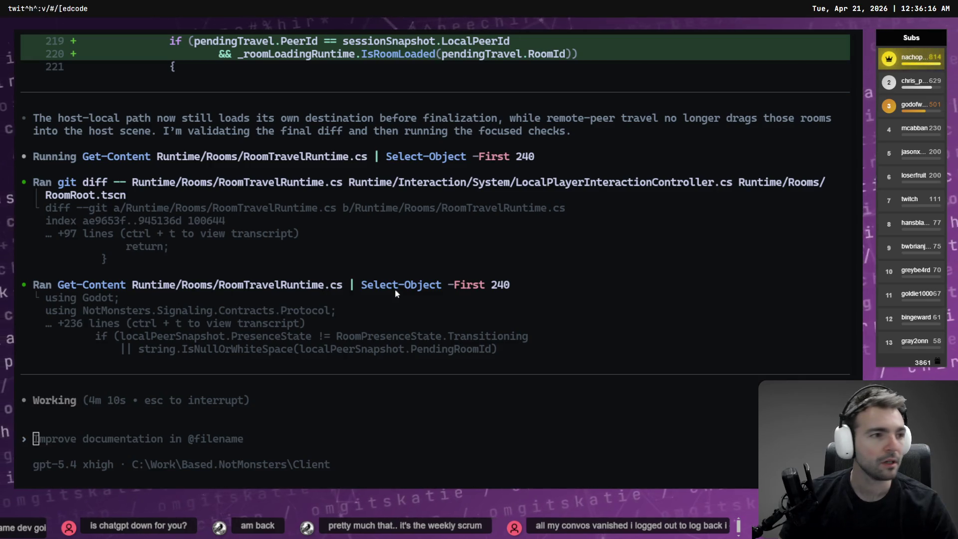
# Return from the Codex terminal to the ChatGPT conversation with the bed images
pyautogui.hotkey('alt', 'Tab')
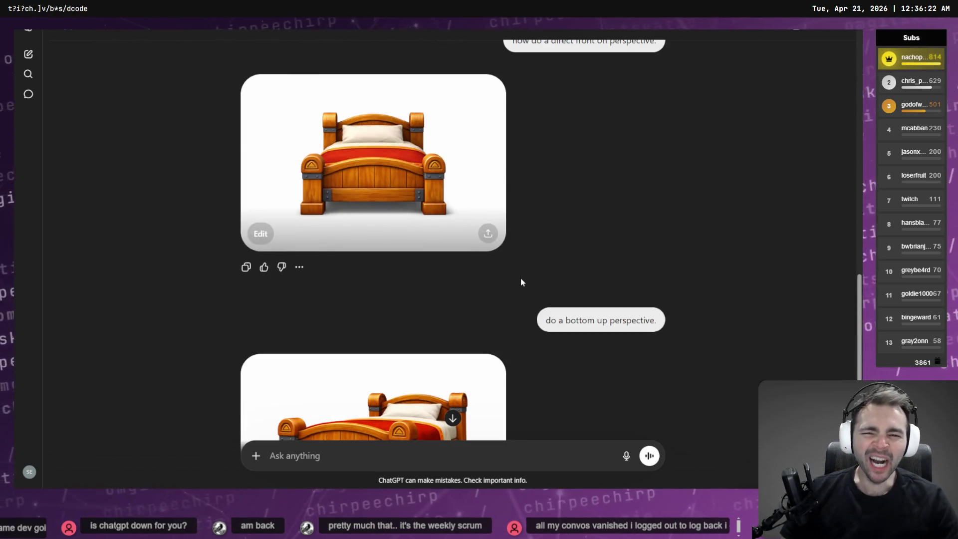
# Scroll back to the original wooden single bed with red blanket, then switch to Godot
pyautogui.scroll(10, 514, 234)
pyautogui.scroll(7, 519, 229)
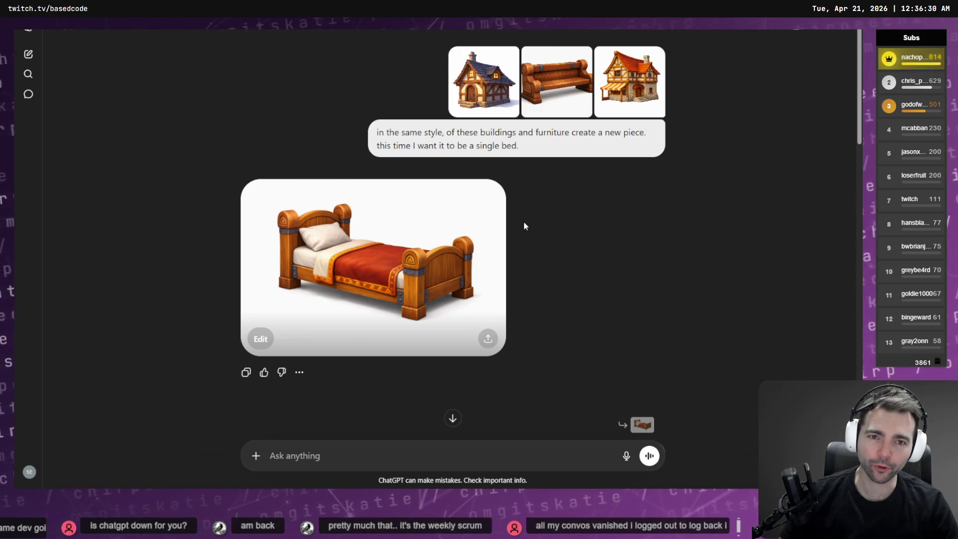
pyautogui.scroll(-6, 579, 205)
pyautogui.scroll(6, 573, 221)
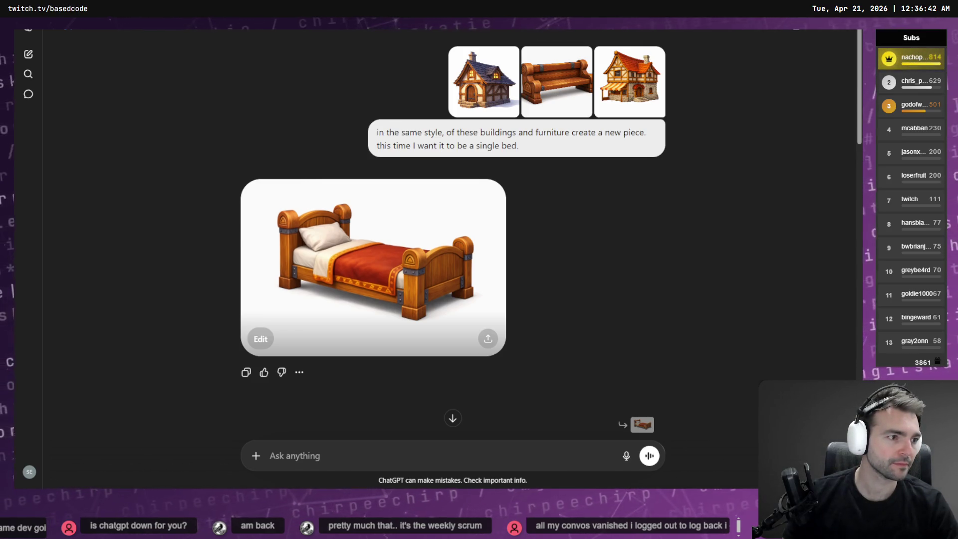
pyautogui.hotkey('alt', 'Tab')
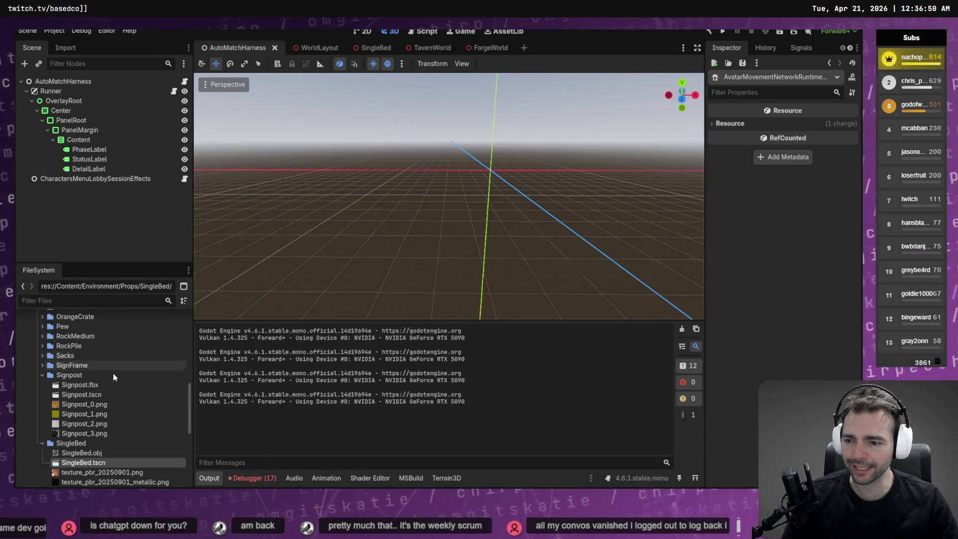
# Switch to the WorldLayout scene, enlarge the 3D view, and frame the bed in the granary room
pyautogui.moveTo(314, 48)
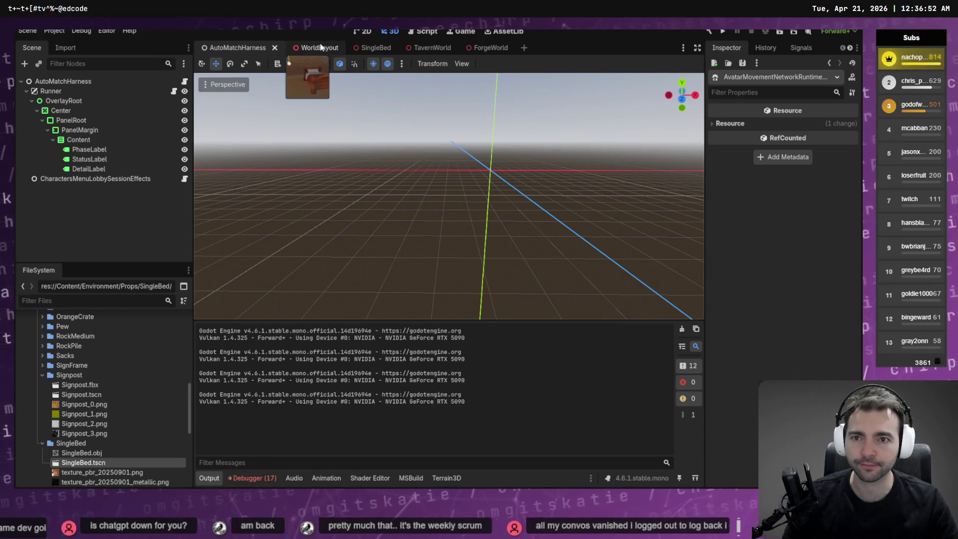
pyautogui.hotkey('ctrl', 'Tab')
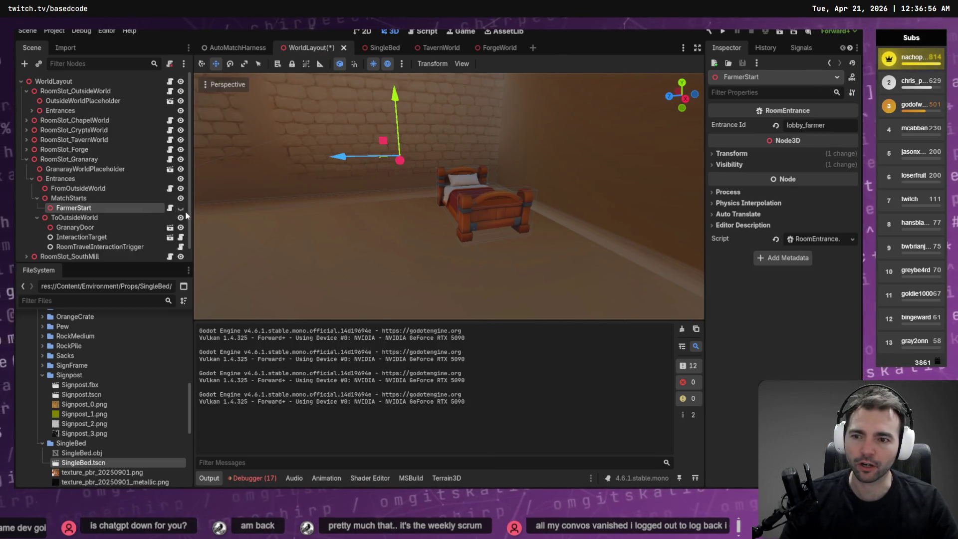
pyautogui.moveTo(379, 196)
pyautogui.mouseDown()
pyautogui.moveTo(349, 199)
pyautogui.moveTo(409, 195)
pyautogui.moveTo(379, 196)
pyautogui.mouseUp()
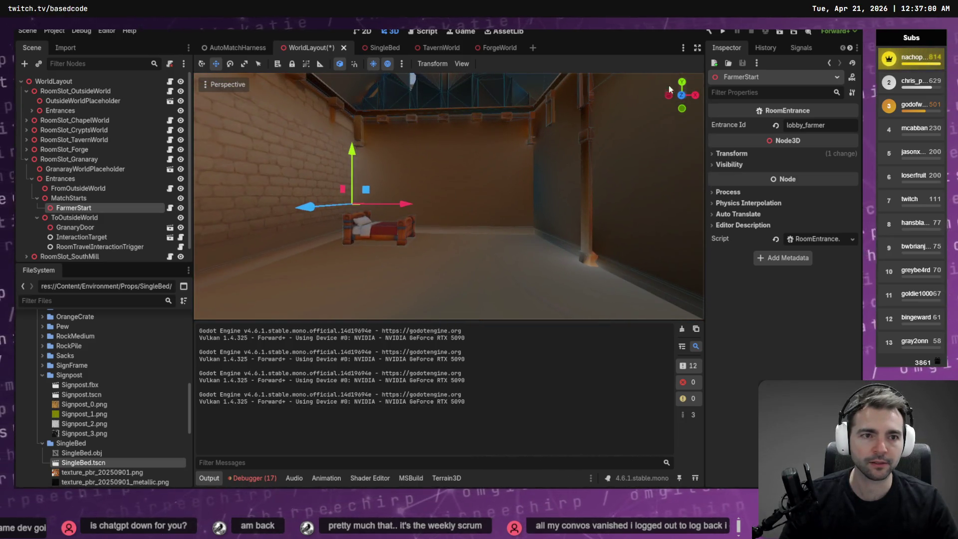
pyautogui.click(697, 48)
pyautogui.moveTo(439, 199)
pyautogui.mouseDown()
pyautogui.moveTo(389, 200)
pyautogui.moveTo(429, 199)
pyautogui.moveTo(407, 199)
pyautogui.mouseUp()
pyautogui.press('f')
pyautogui.moveTo(569, 128); pyautogui.dragTo(519, 129)
pyautogui.scroll(2, 561, 128)
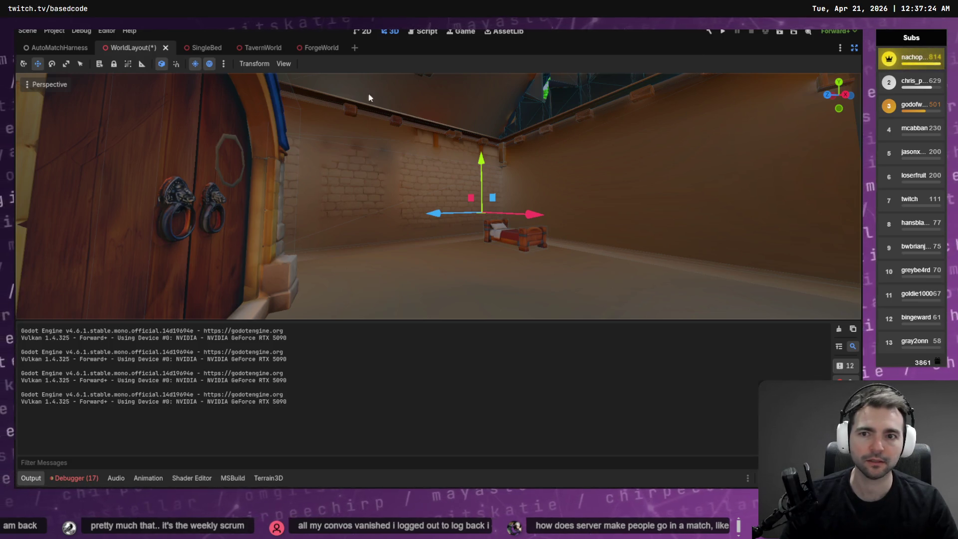
# Look through the Transform and View menus on the 3D viewport toolbar
pyautogui.click(264, 65)
pyautogui.click(283, 63)
pyautogui.click(254, 63)
pyautogui.click(300, 100)
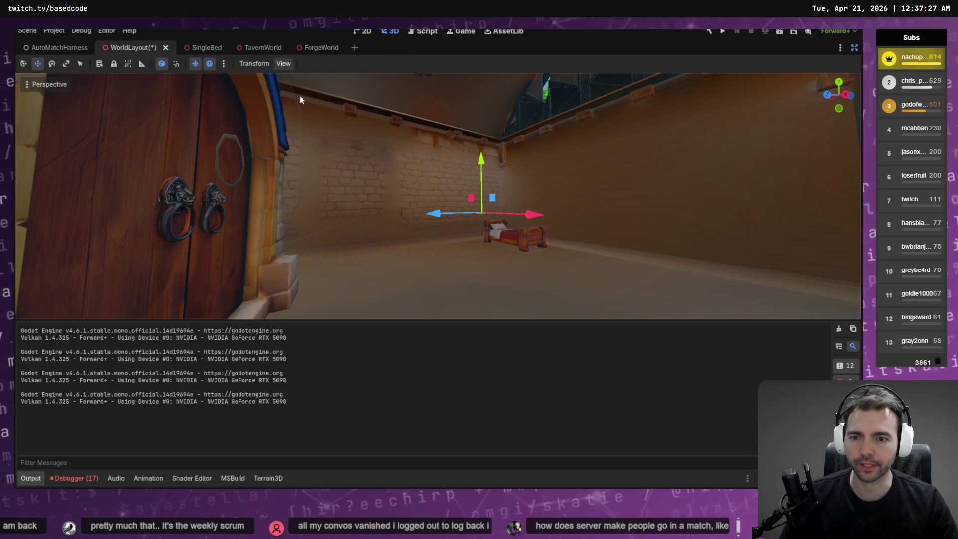
pyautogui.click(283, 64)
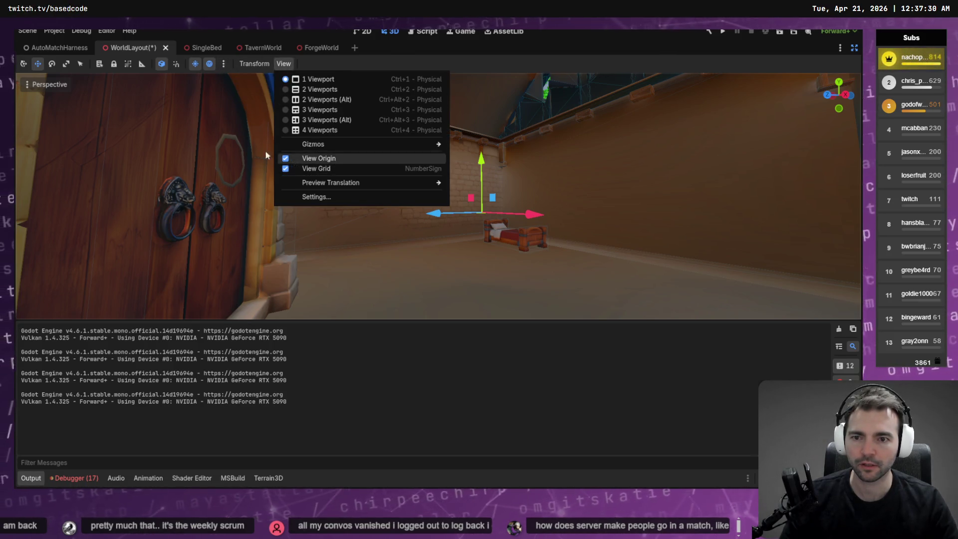
# Turn off View Transform Gizmo and View Gizmos in the Perspective menu
pyautogui.click(48, 84)
pyautogui.click(48, 84)
pyautogui.moveTo(52, 274)
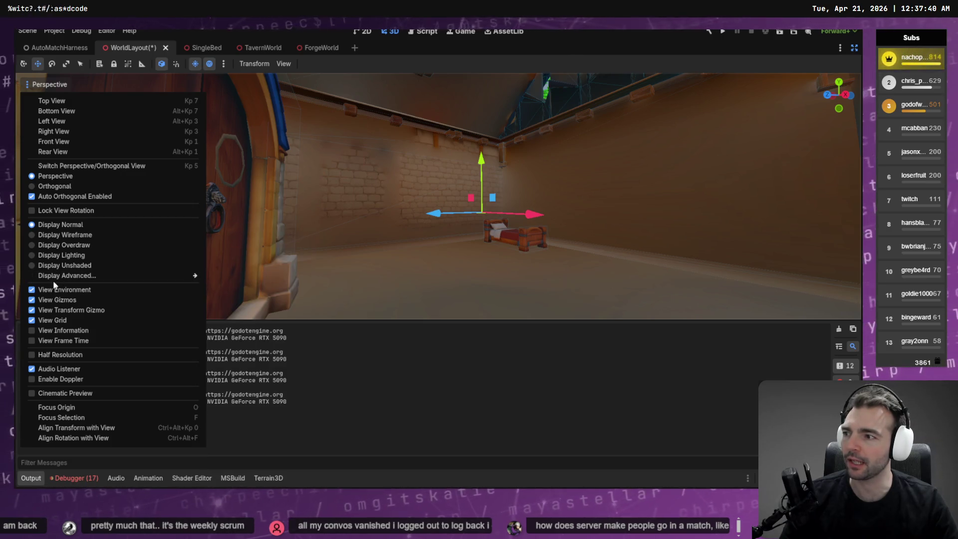
pyautogui.click(65, 291)
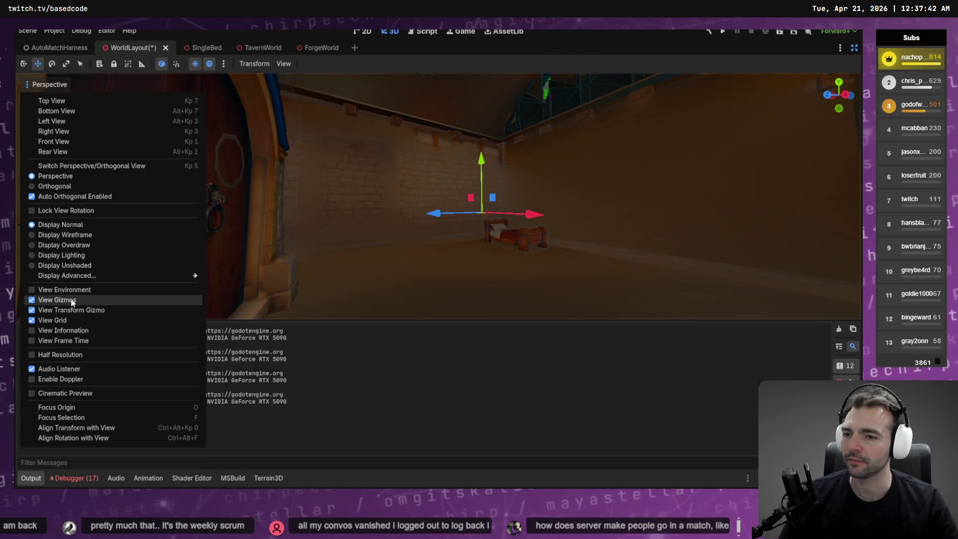
pyautogui.click(65, 289)
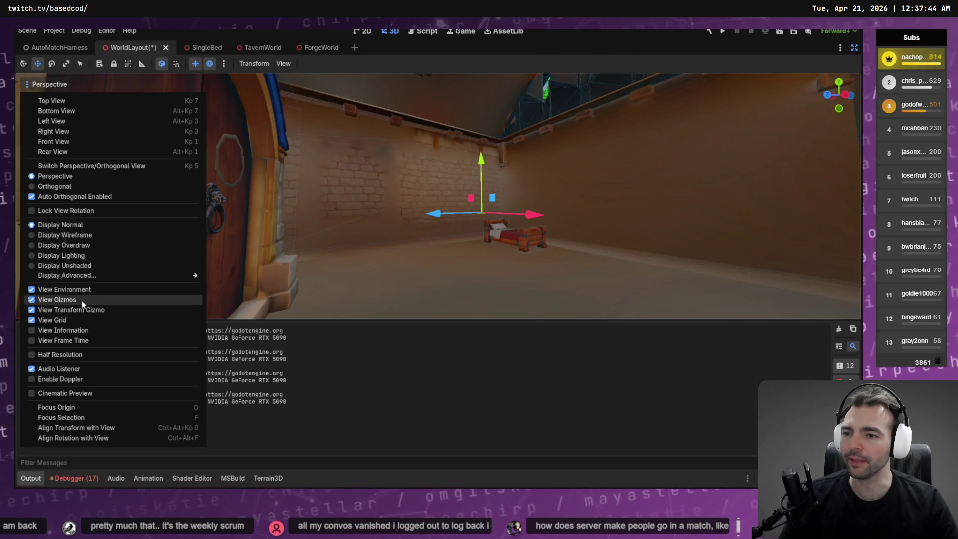
pyautogui.click(79, 310)
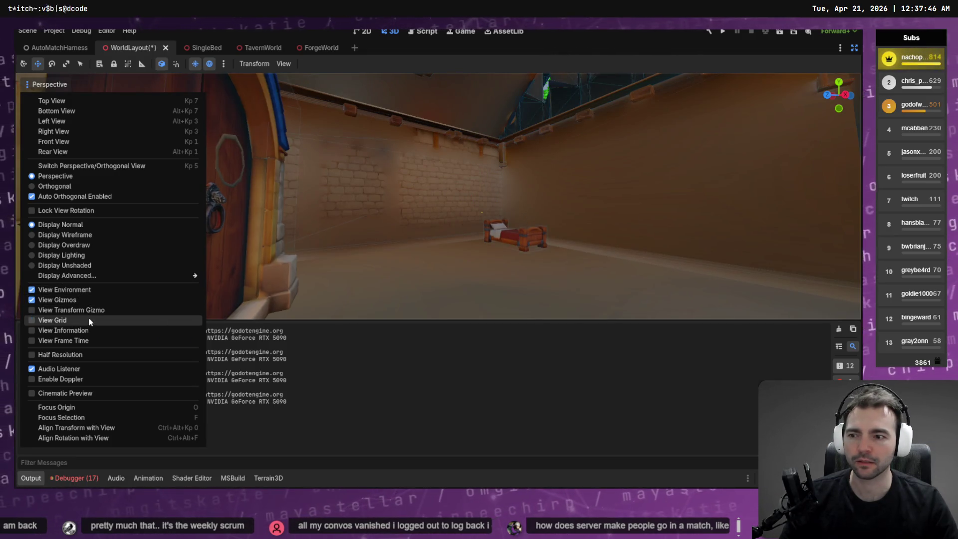
pyautogui.click(83, 300)
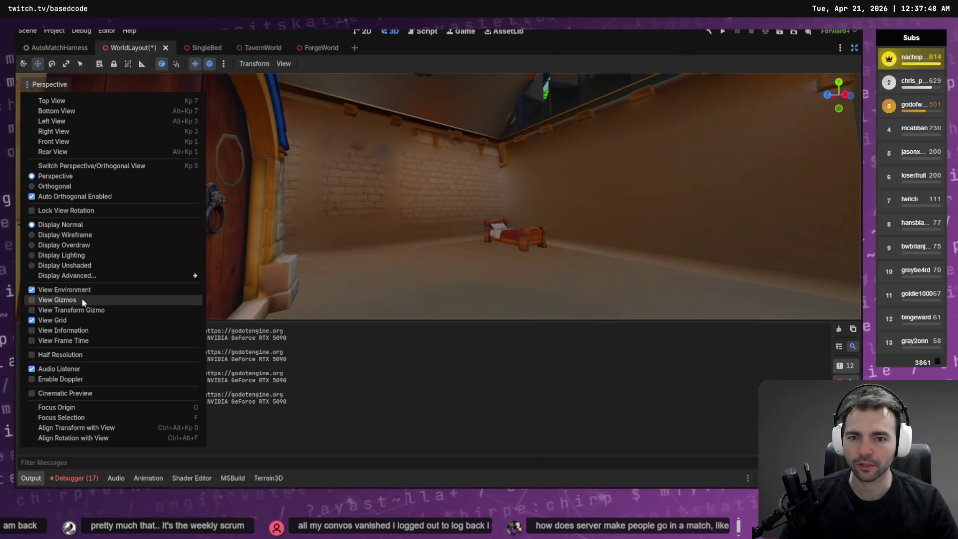
pyautogui.click(405, 62)
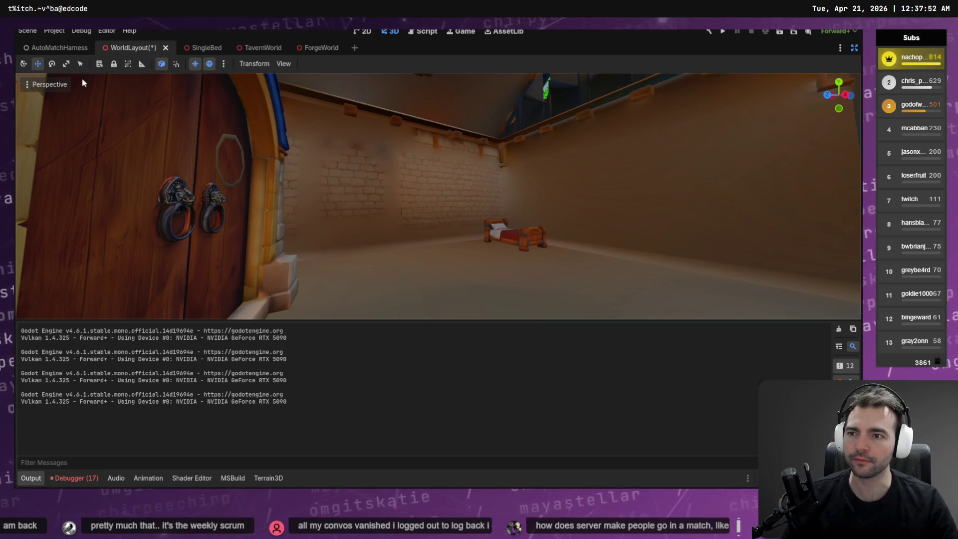
# Capture a region screenshot of the granary room viewport with its bed
pyautogui.press('super+shift+s')
pyautogui.moveTo(72, 73)
pyautogui.mouseDown()
pyautogui.moveTo(344, 187)
pyautogui.moveTo(707, 270)
pyautogui.moveTo(816, 307)
pyautogui.moveTo(818, 288)
pyautogui.moveTo(821, 319)
pyautogui.mouseUp()
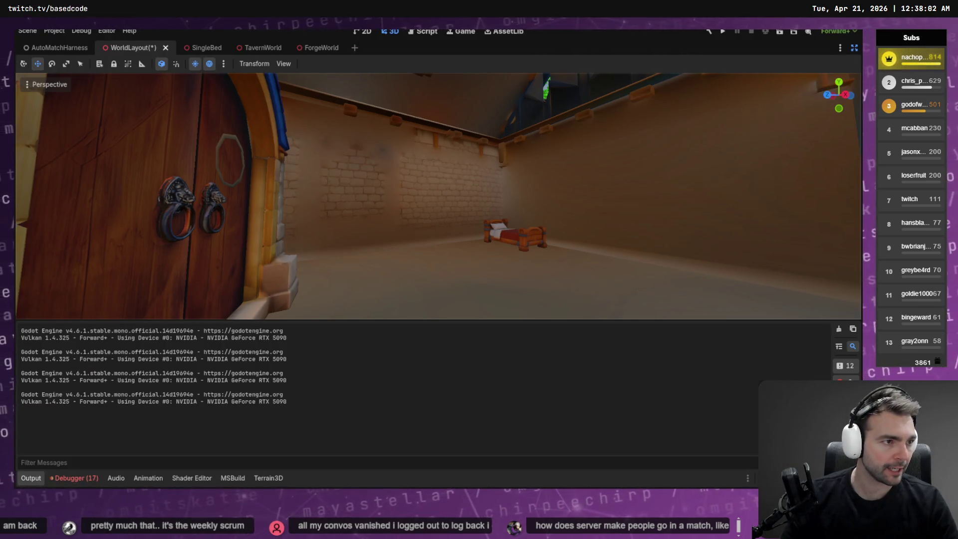
pyautogui.press('super+Tab')
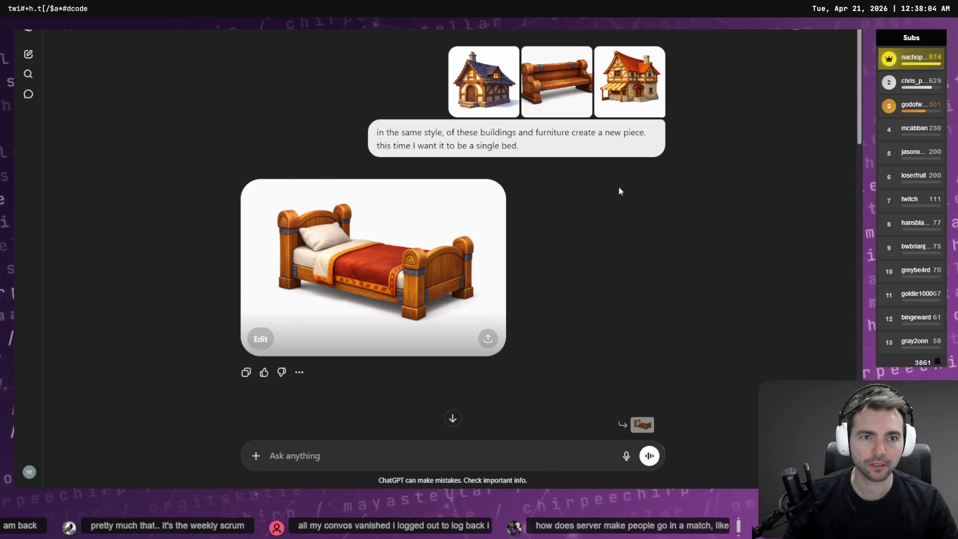
# Start a new chat with tldrawFile (79).png attached and begin dictating the paint-over prompt
pyautogui.click(28, 54)
pyautogui.click(255, 228)
pyautogui.click(256, 228)
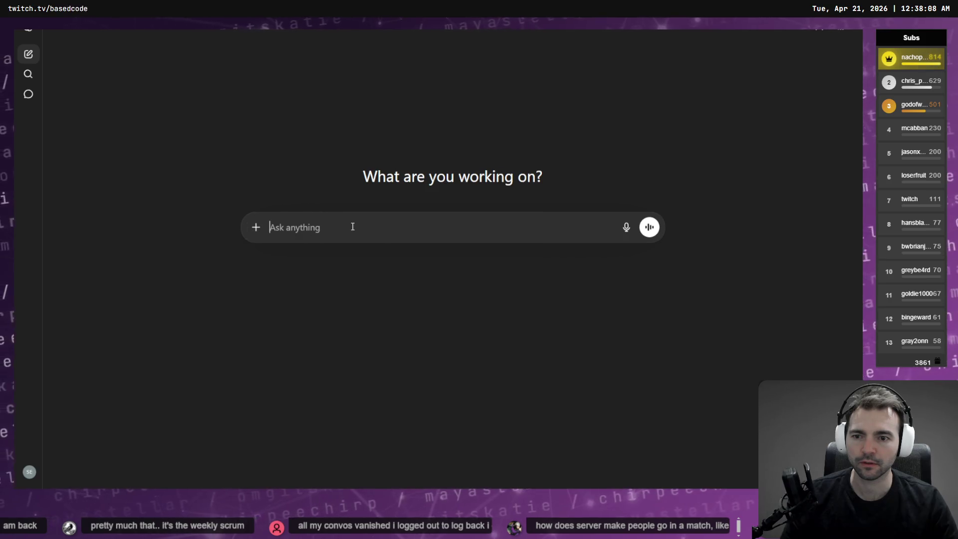
pyautogui.click(253, 226)
pyautogui.click(303, 259)
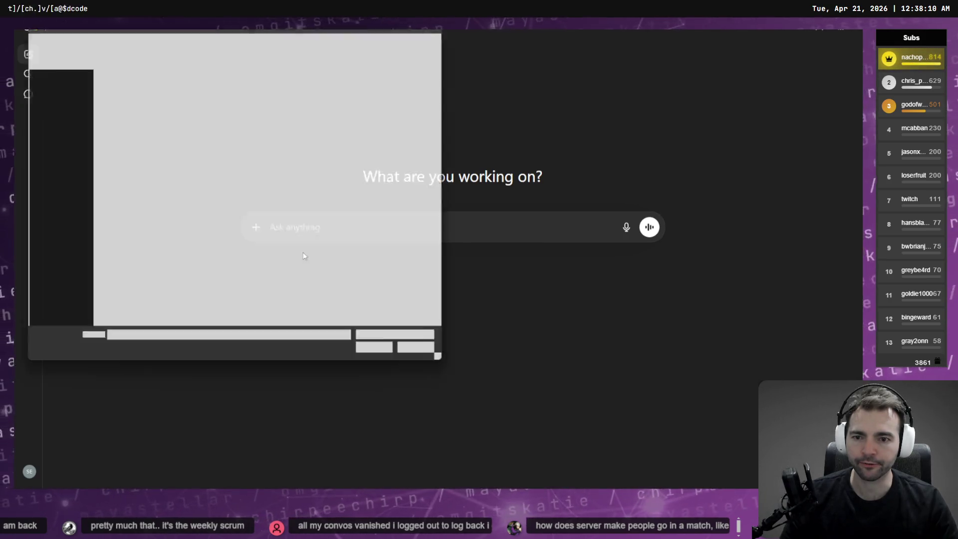
pyautogui.doubleClick(223, 133)
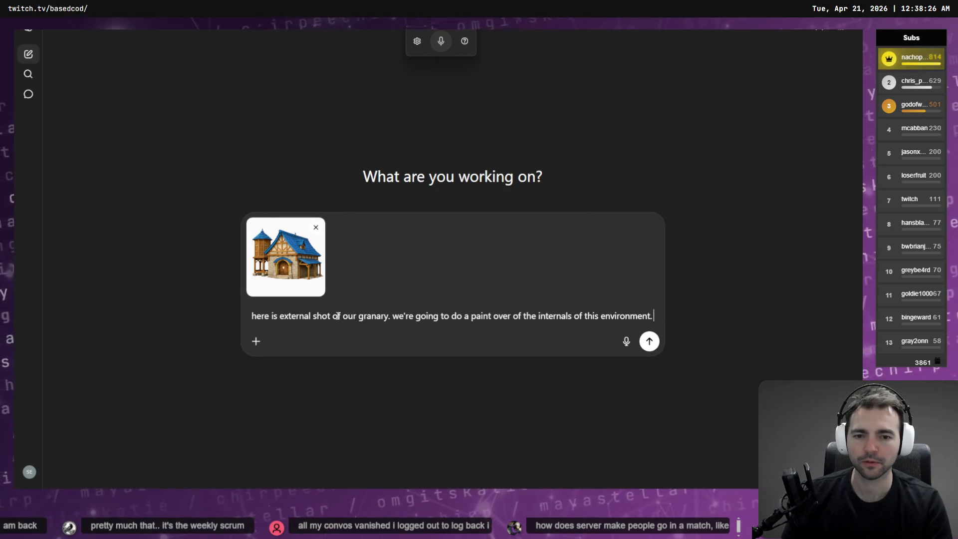
pyautogui.press('super+h')
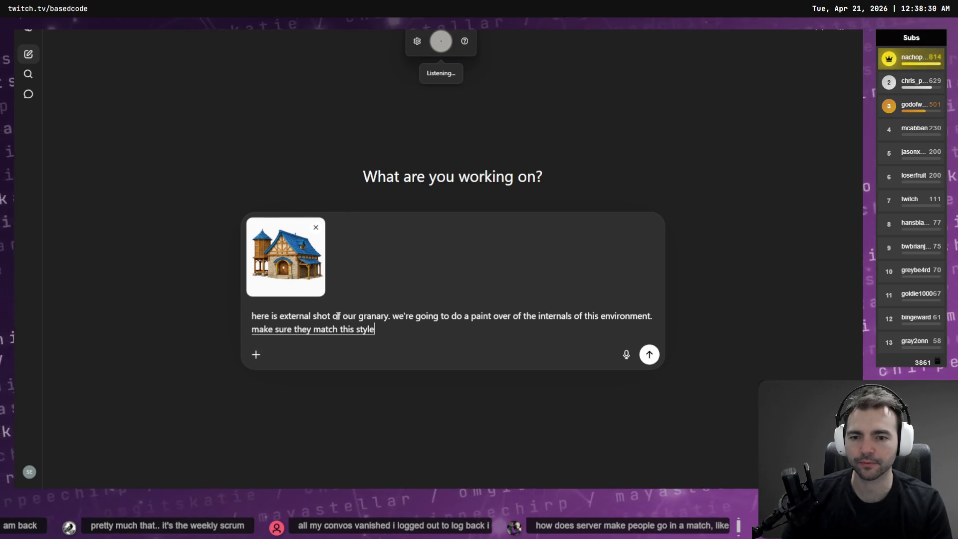
# Send the 'make sure they match this style' prompt and review the barrel-filled granary interior
pyautogui.press('Return')
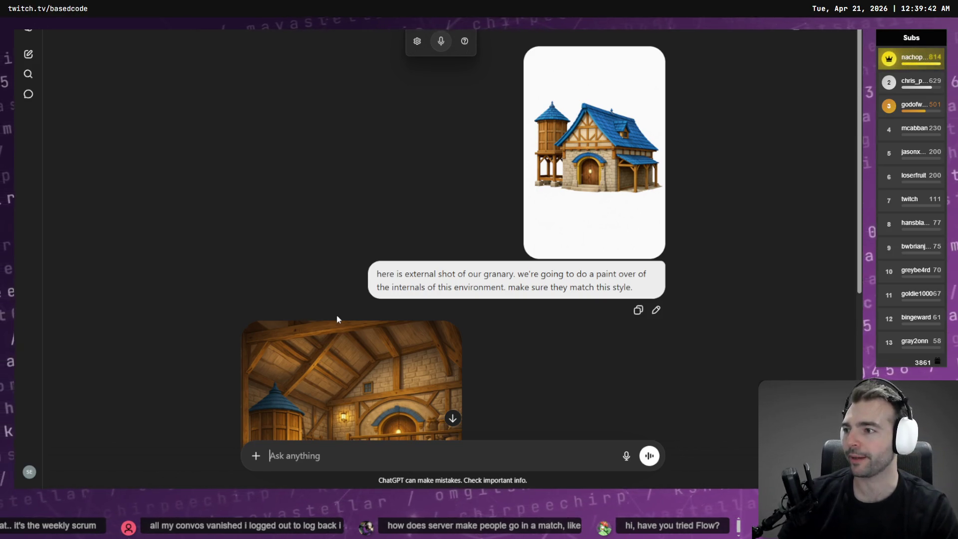
pyautogui.scroll(-5, 349, 309)
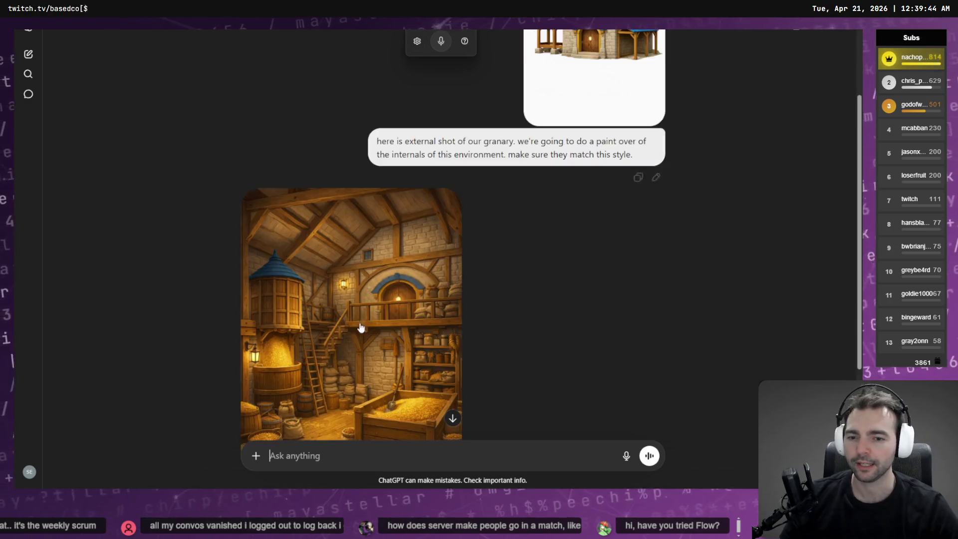
pyautogui.scroll(2, 371, 305)
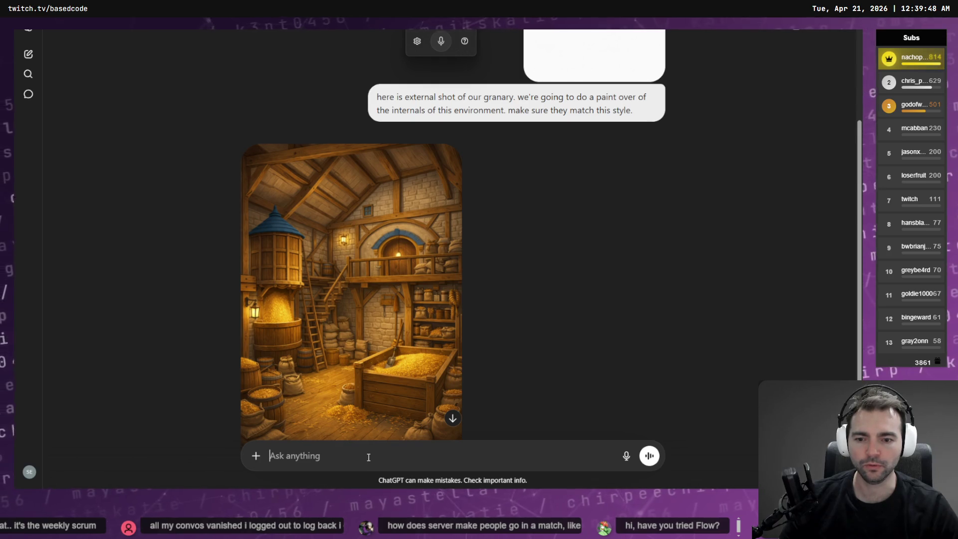
pyautogui.scroll(3, 570, 247)
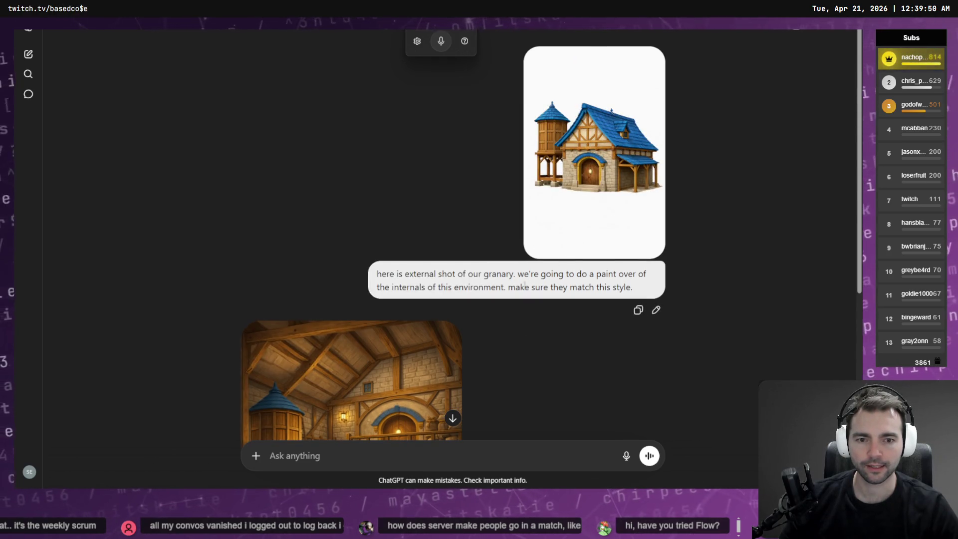
pyautogui.scroll(-5, 524, 284)
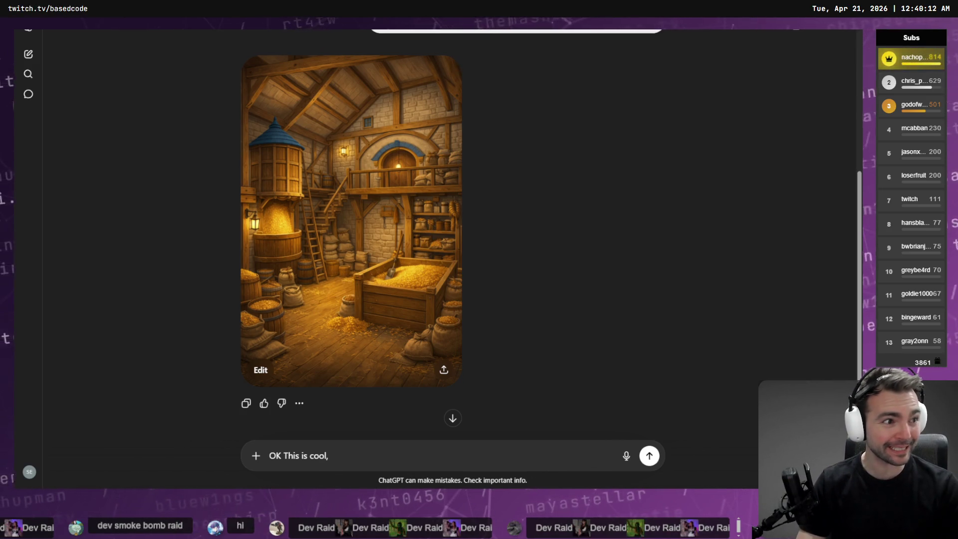
pyautogui.hotkey('alt', 'Tab')
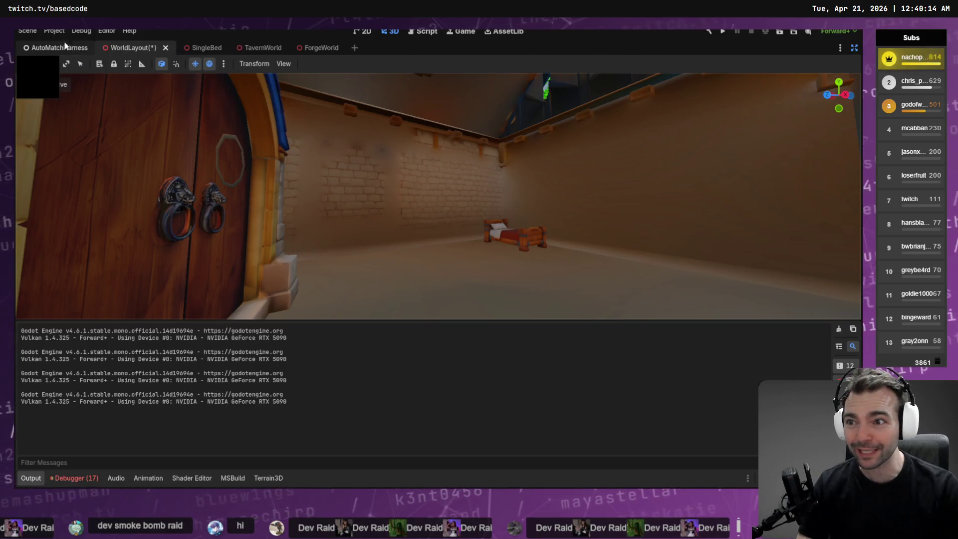
# Open the AutoMatchHarness scene tab and run the project with F5
pyautogui.click(68, 49)
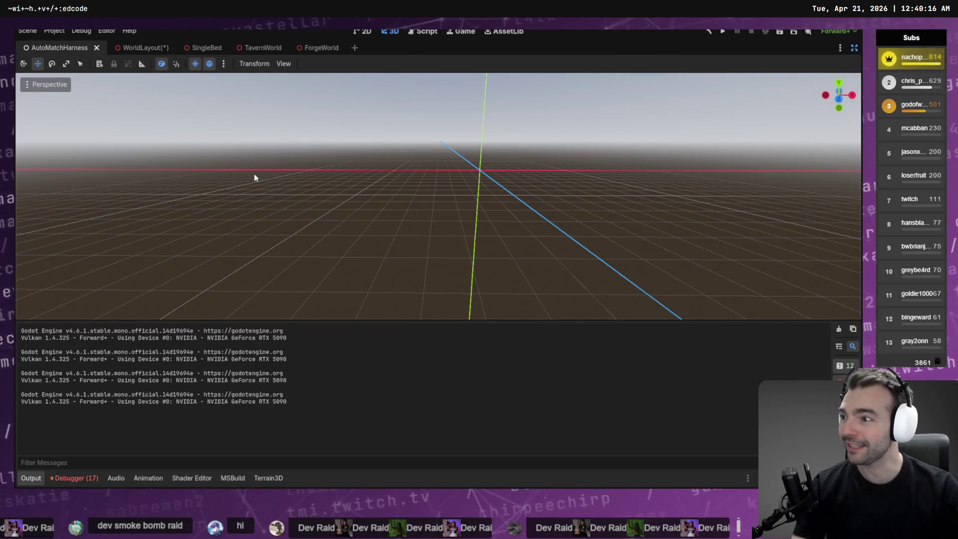
pyautogui.press('F5')
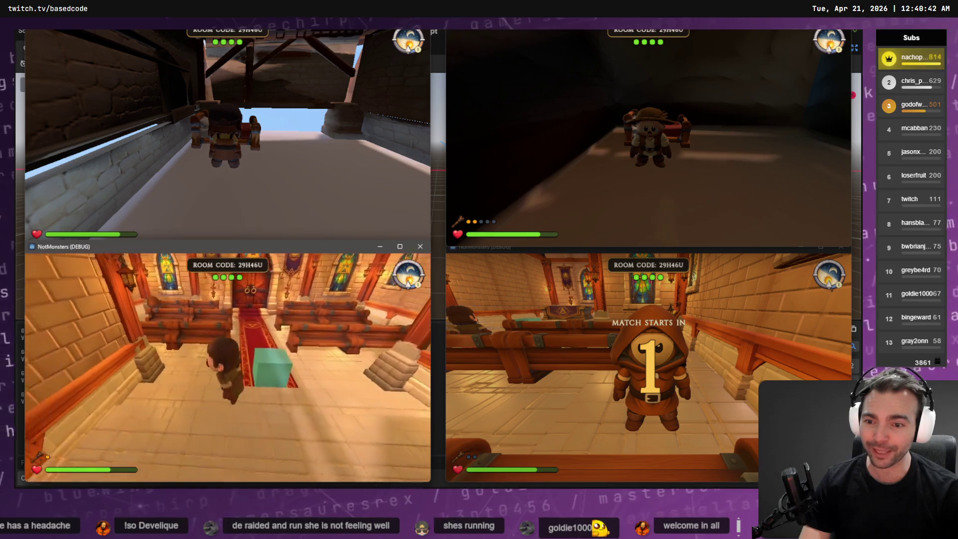
# Pause one player's game, then run two other players out the chapel door onto the town path
pyautogui.press('Escape')
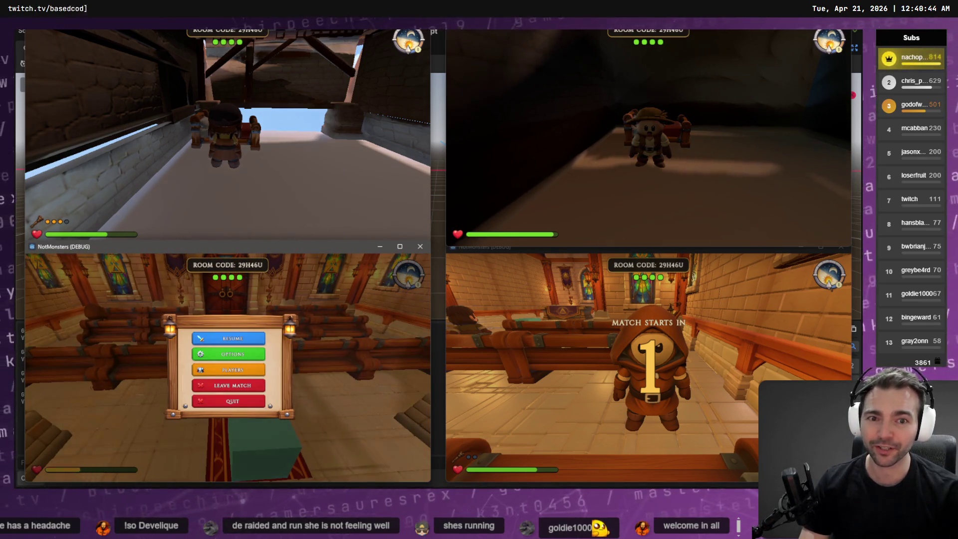
pyautogui.press('w')
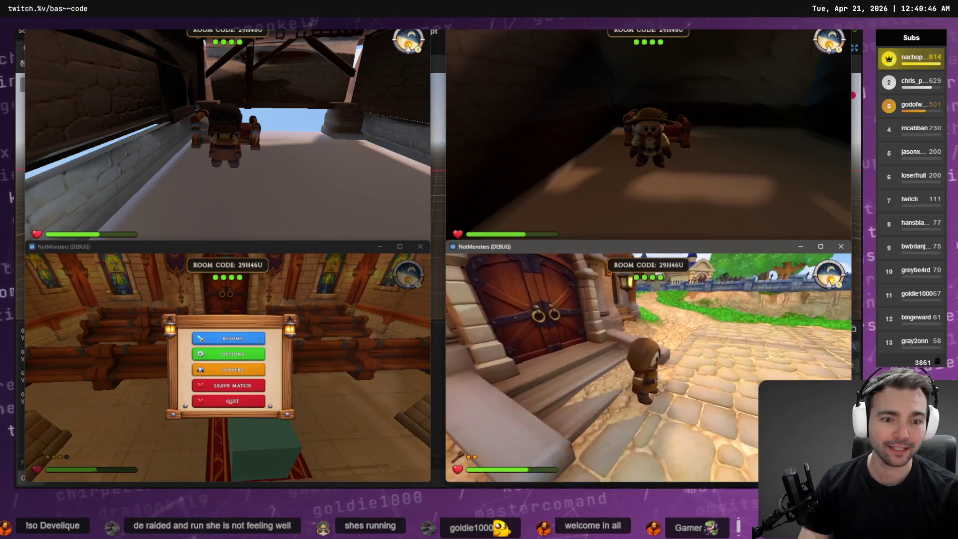
pyautogui.hotkey('alt', 'Tab')
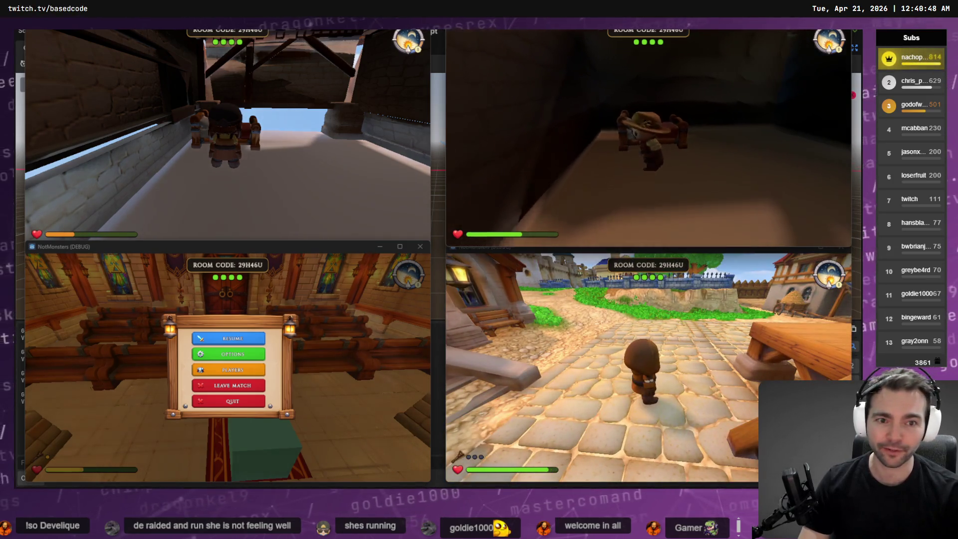
pyautogui.press('w')
pyautogui.press('w')
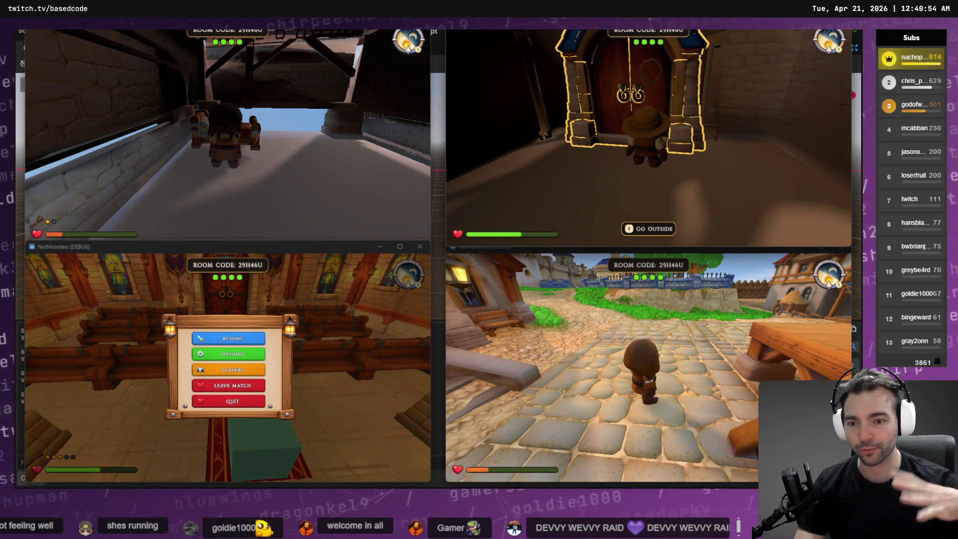
pyautogui.press('f')
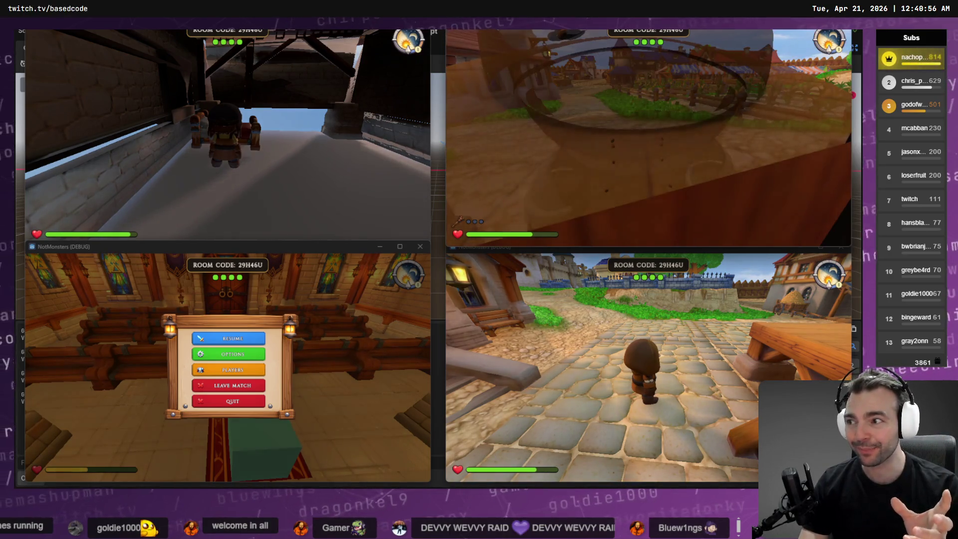
pyautogui.press('w')
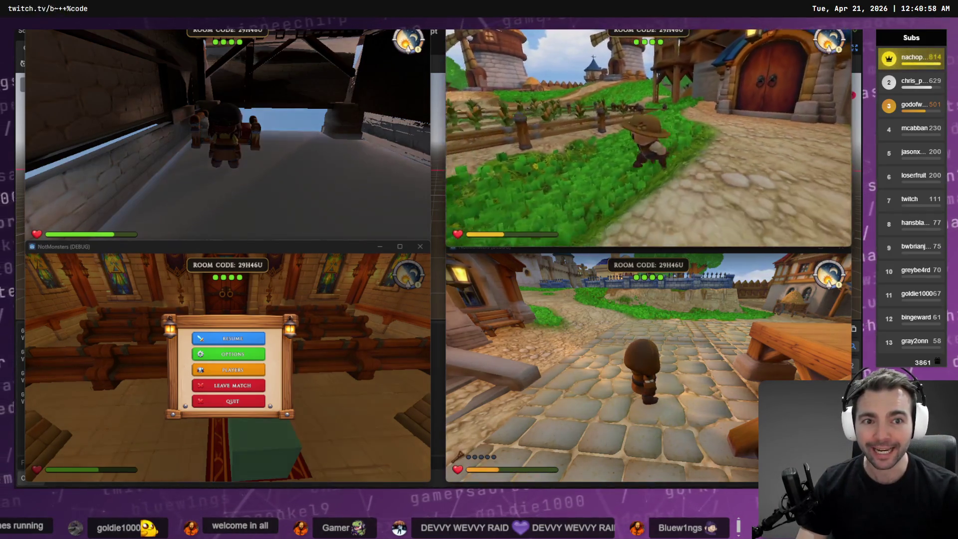
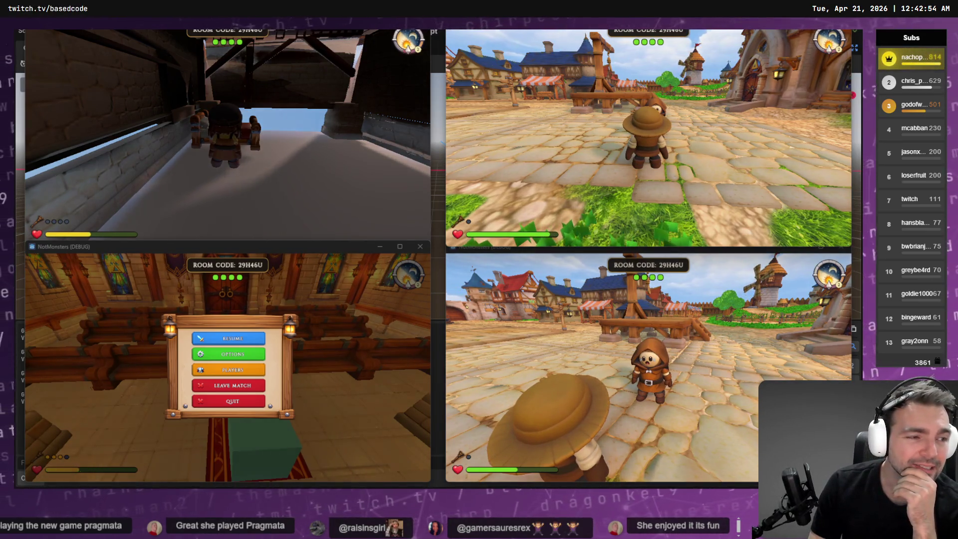
# Switch from the NotMonsters debug windows to the ChatGPT chat showing the granary image
pyautogui.hotkey('alt', 'Tab')
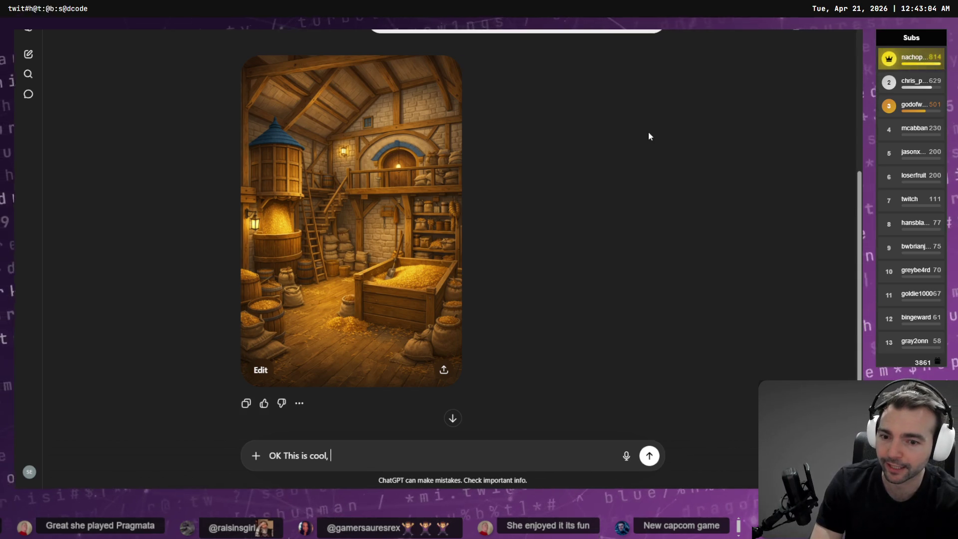
# Send the empty-room game screenshot asking for the granary look on its layout, then open a new tab
pyautogui.hotkey('ctrl', 'v')
pyautogui.write('but we need')
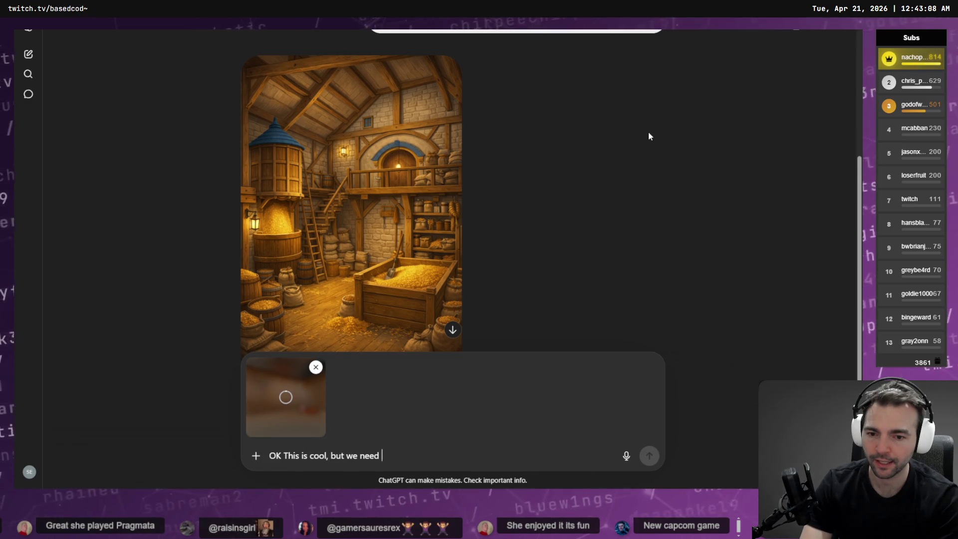
pyautogui.write('style transfer over t')
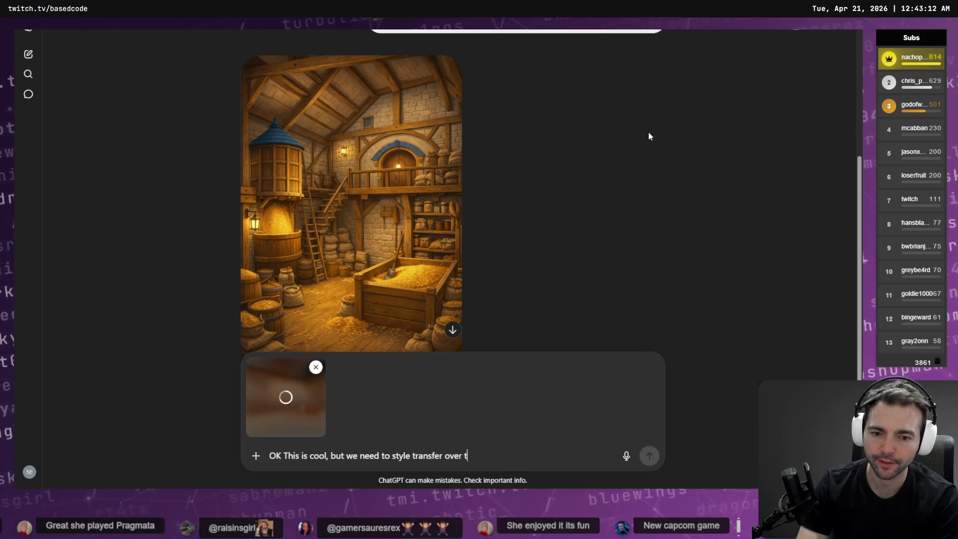
pyautogui.write('s layout.')
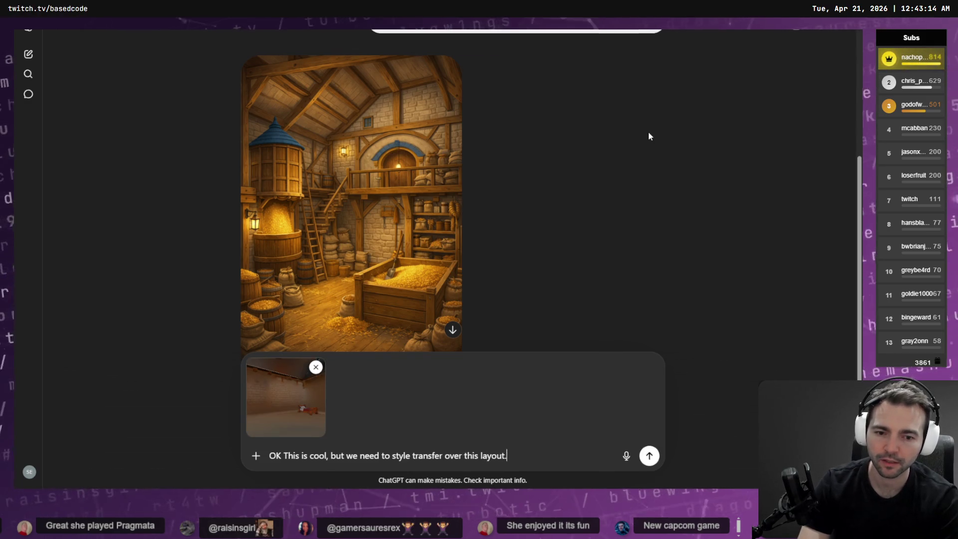
pyautogui.press('Return')
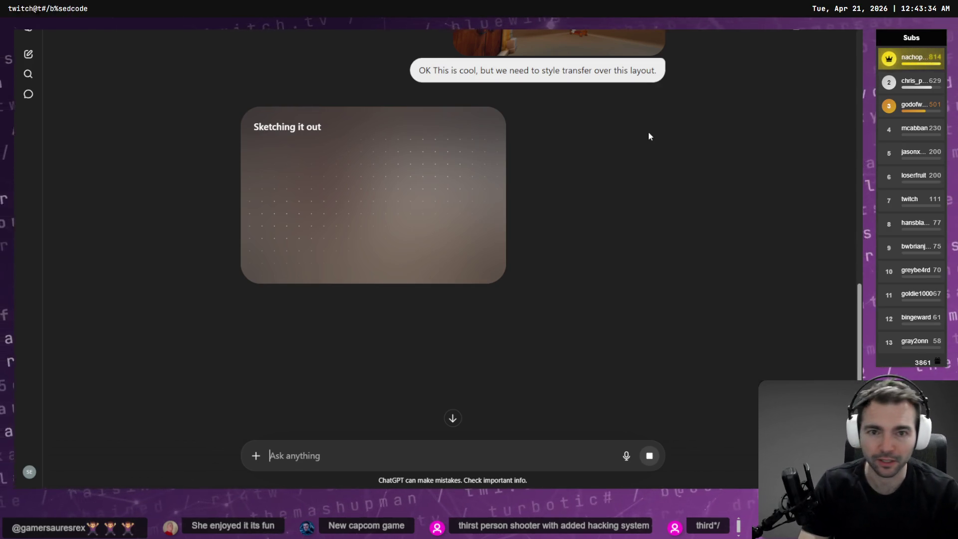
pyautogui.hotkey('ctrl', 't')
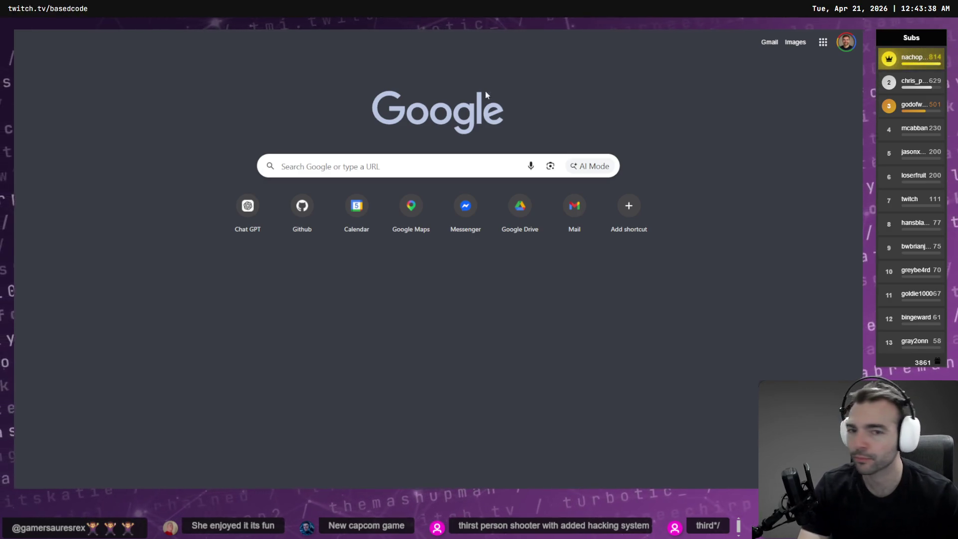
# Search Google for 'Pragmata' and open the 'PRAGMATA on Steam' store result
pyautogui.click(371, 165)
pyautogui.write('Pragmata')
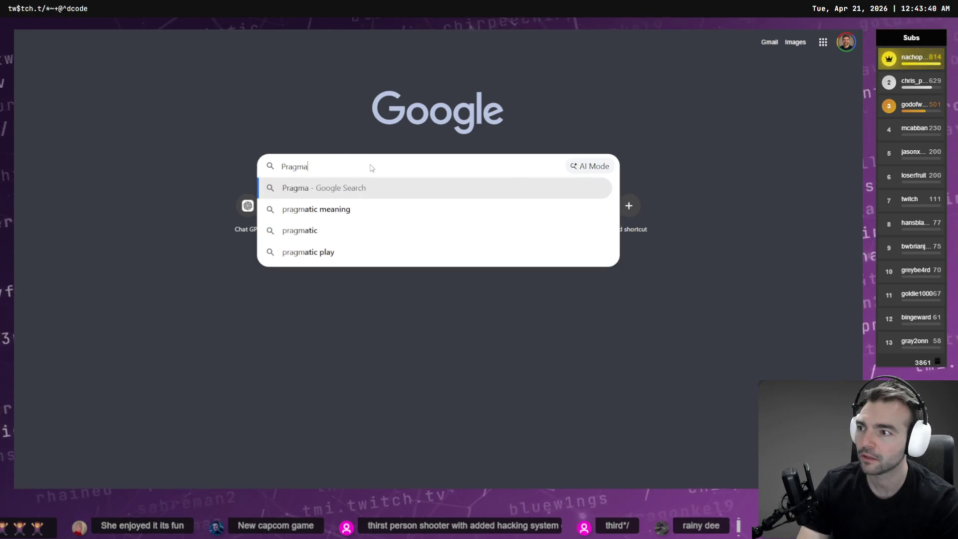
pyautogui.press('Return')
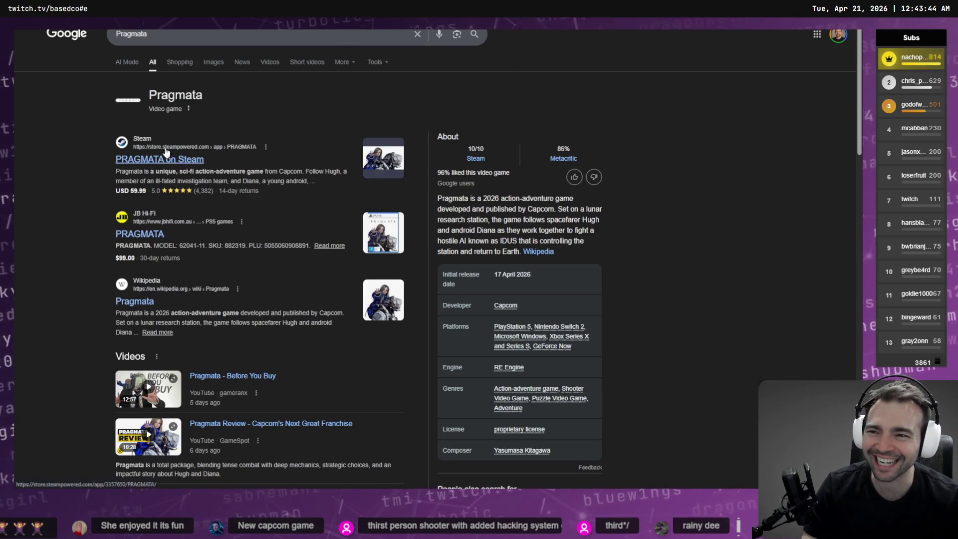
pyautogui.click(255, 182)
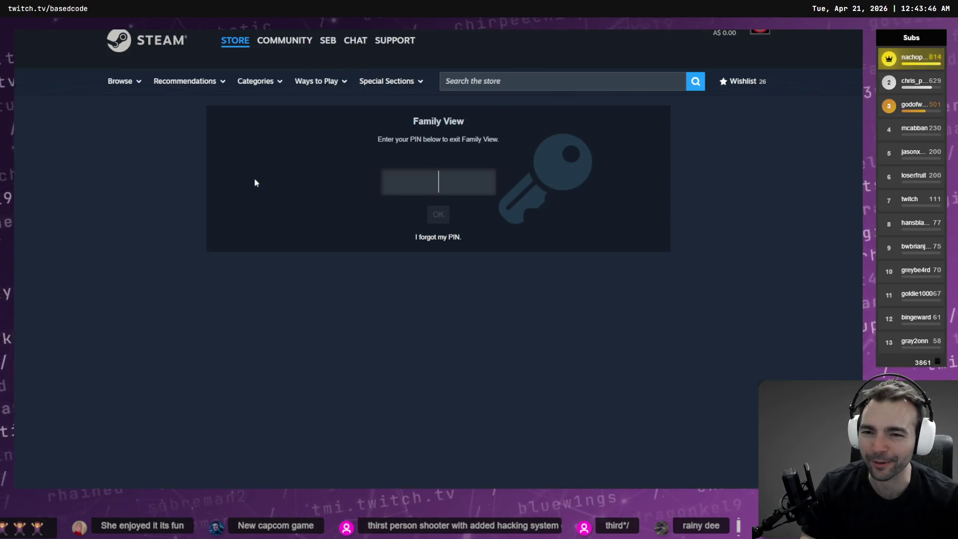
# Enter the Family View PIN to unlock the Pragmata Steam store page
pyautogui.click(433, 177)
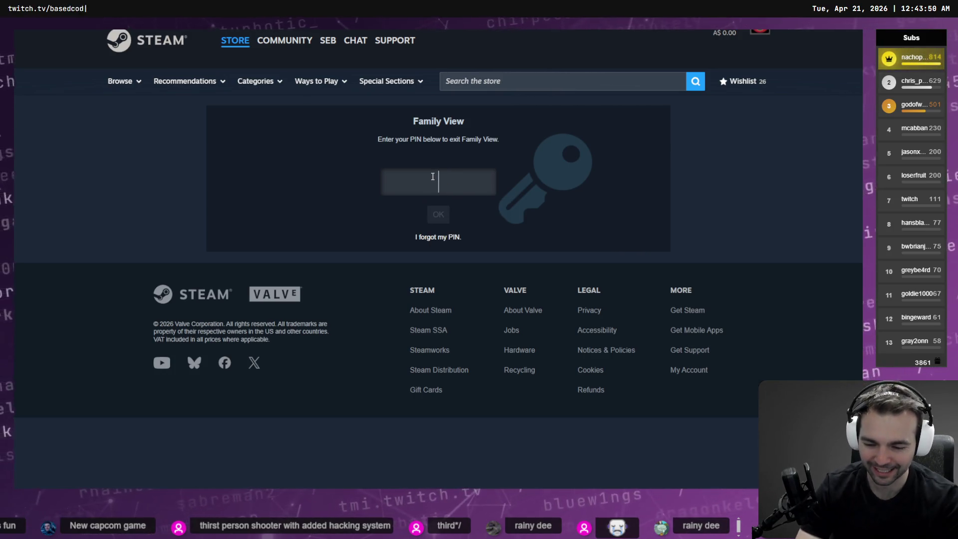
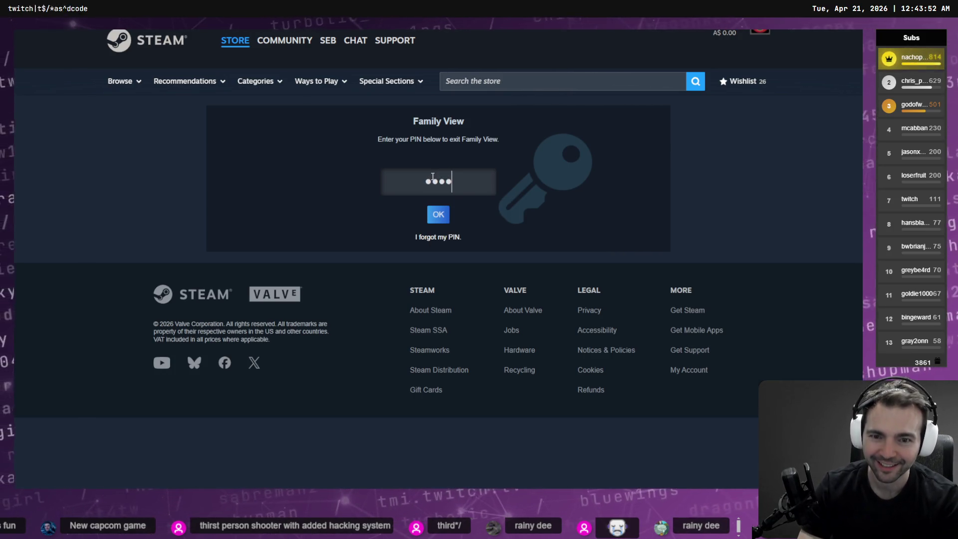
pyautogui.press('Return')
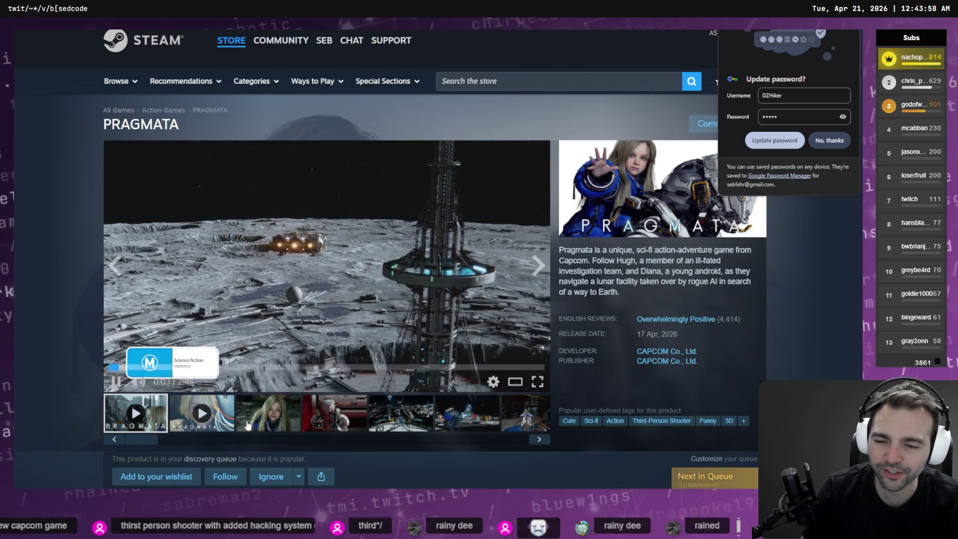
# Watch the Pragmata trailer full screen, then open ChatGPT's empty-room image for editing
pyautogui.click(538, 382)
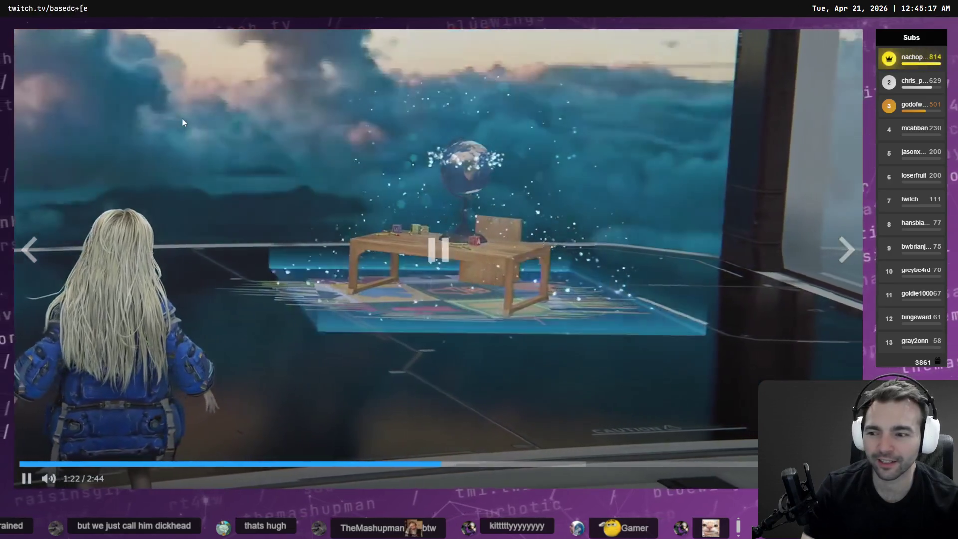
pyautogui.click(181, 122)
pyautogui.press('Escape')
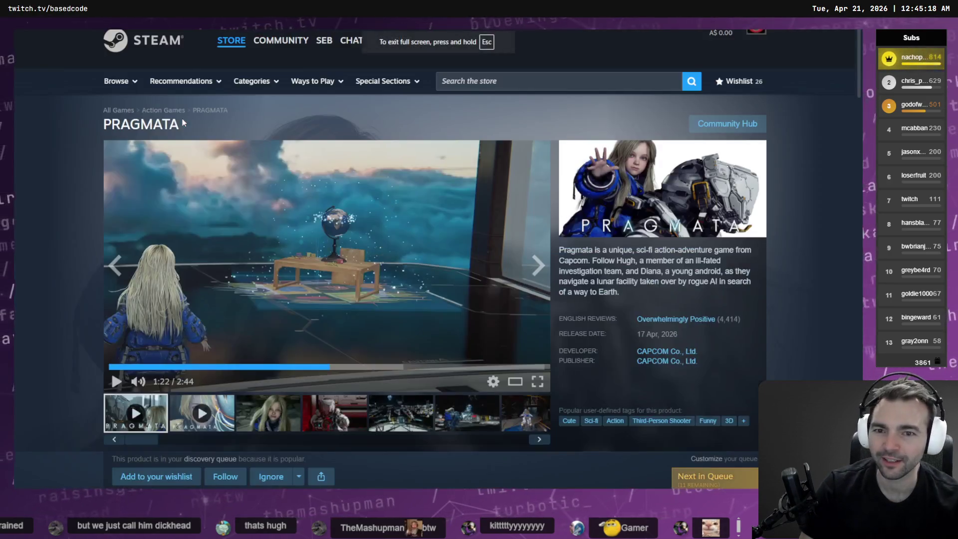
pyautogui.hotkey('ctrl', 'Tab')
pyautogui.click(369, 204)
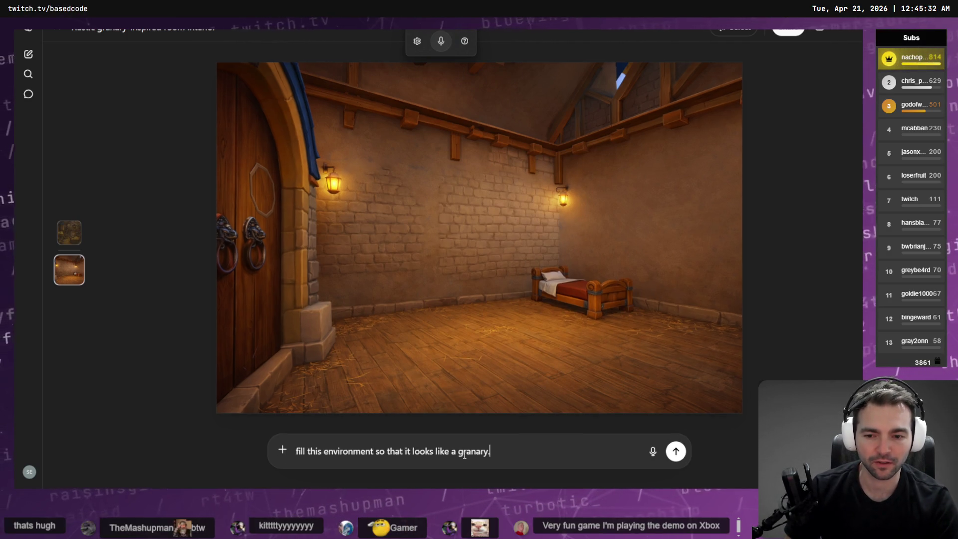
# Capitalise the granary prompt, add 'Do a paint over,' and send the edit request
pyautogui.press('Delete')
pyautogui.write('F')
pyautogui.press('End')
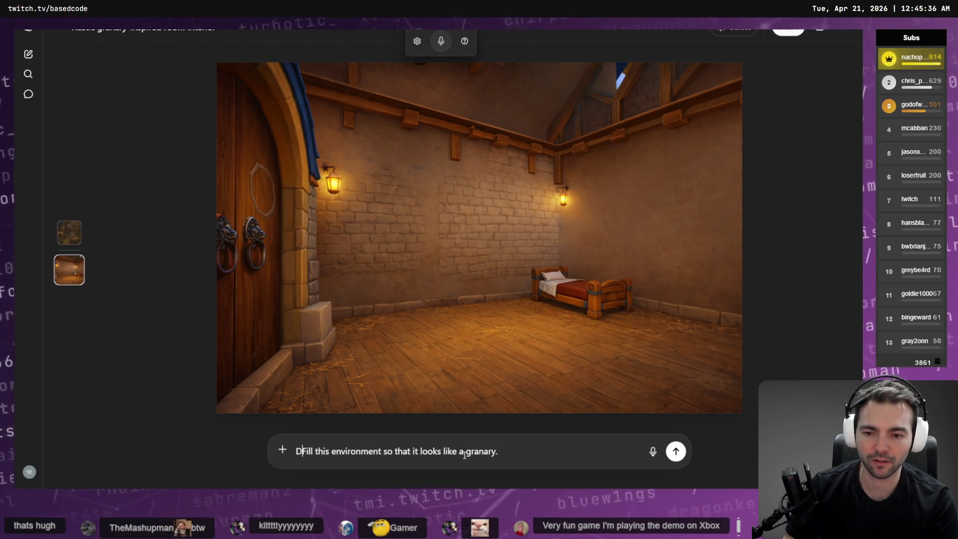
pyautogui.write('Do a paintover')
pyautogui.press('BackSpace')
pyautogui.press('BackSpace')
pyautogui.press('BackSpace')
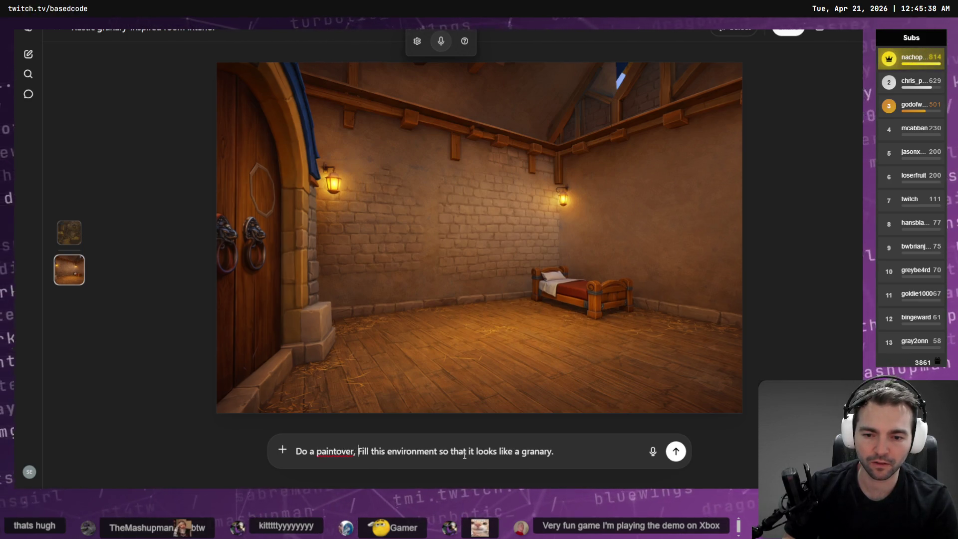
pyautogui.write('intover,')
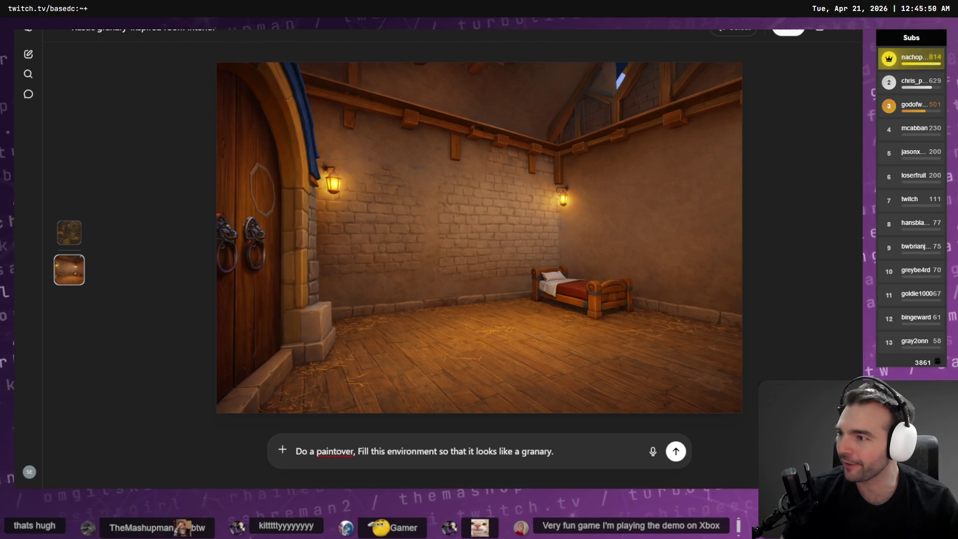
pyautogui.doubleClick(339, 452)
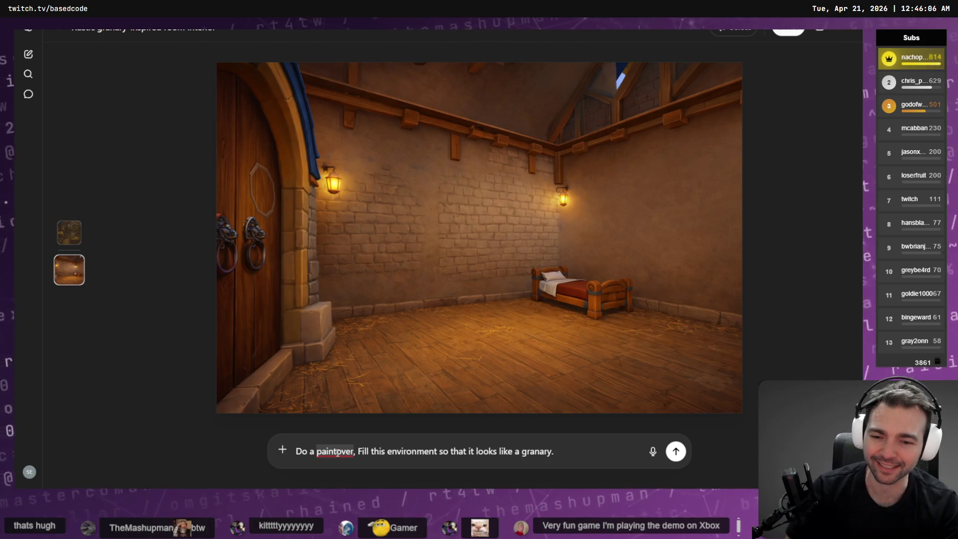
pyautogui.write('paintover')
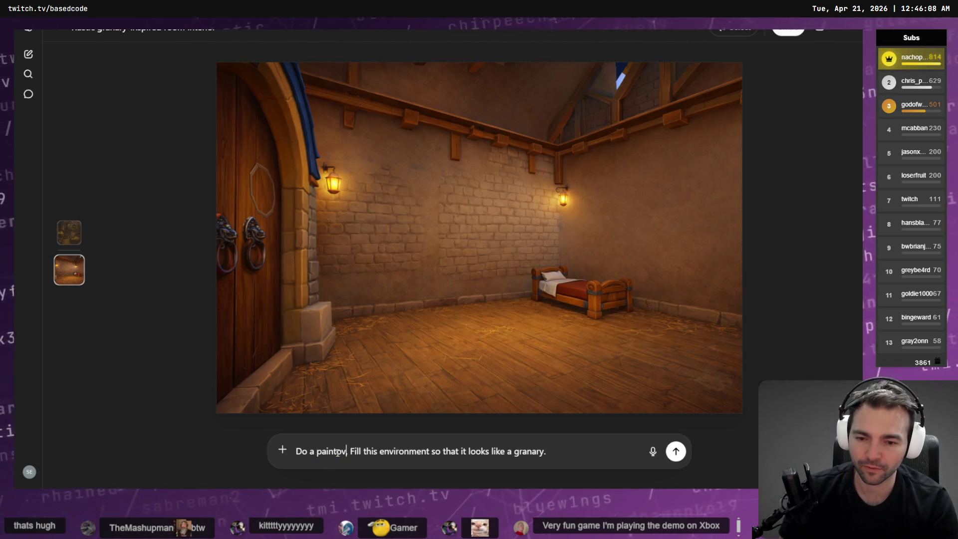
pyautogui.press('Right')
pyautogui.press('Right')
pyautogui.press('Right')
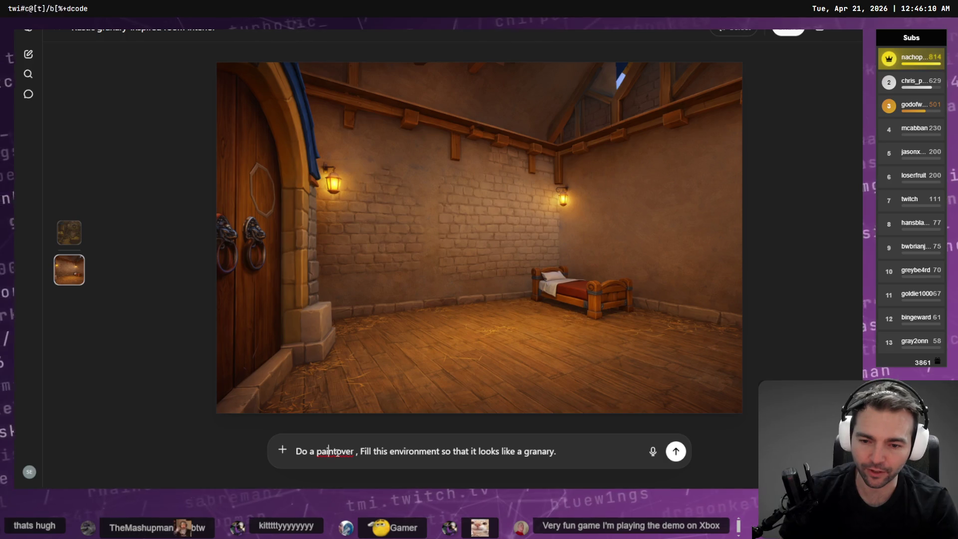
pyautogui.press('Right')
pyautogui.press('Return')
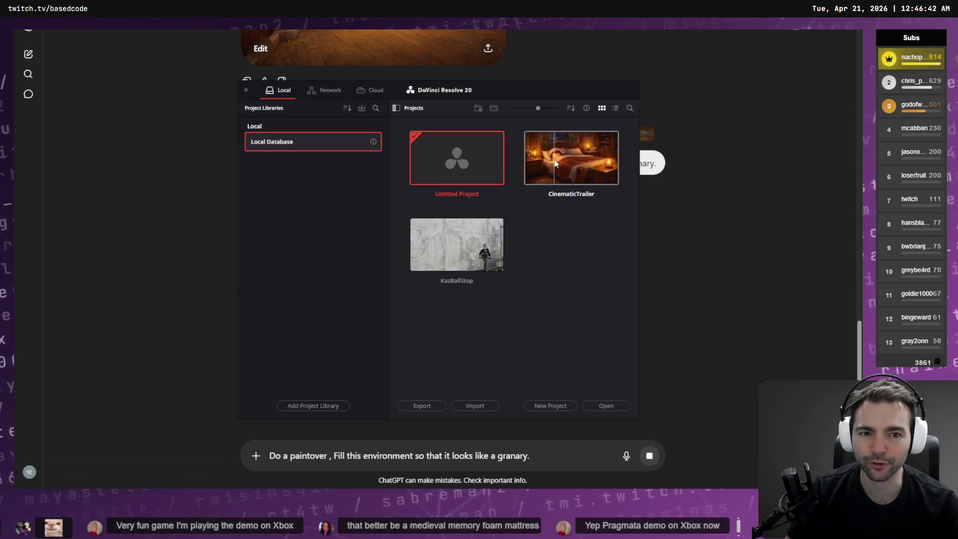
# Open the CinematicTrailer project in DaVinci Resolve, scrub its timeline, then return to ChatGPT
pyautogui.doubleClick(555, 163)
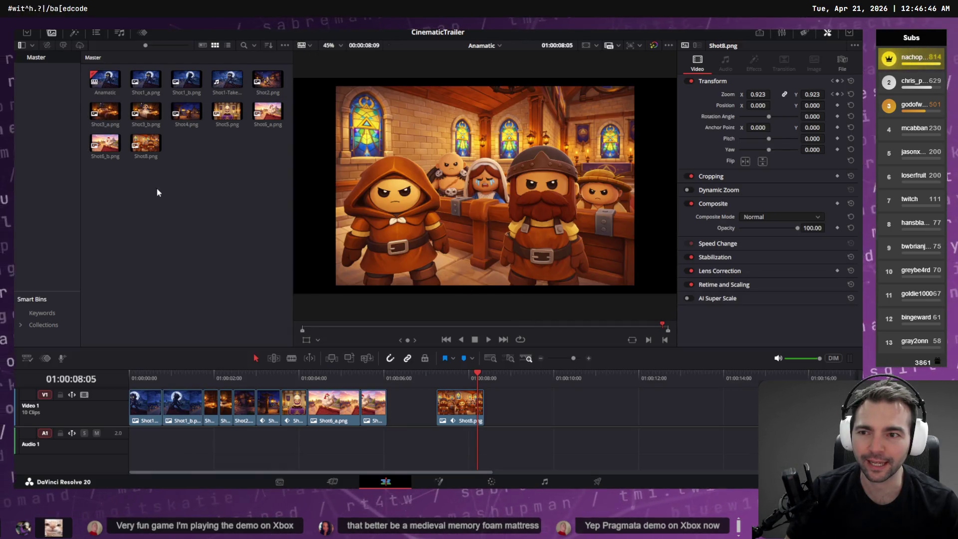
pyautogui.moveTo(160, 373); pyautogui.dragTo(125, 371)
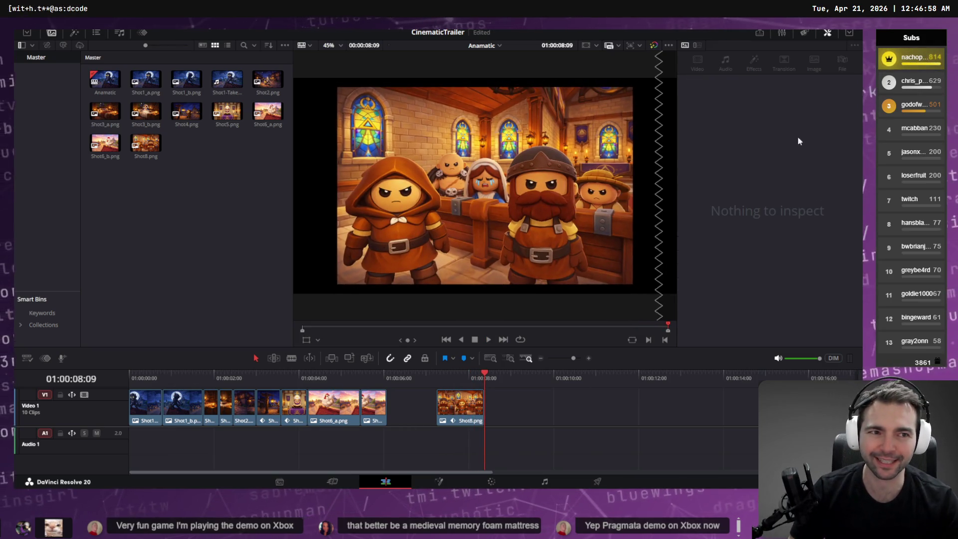
pyautogui.hotkey('alt', 'Tab')
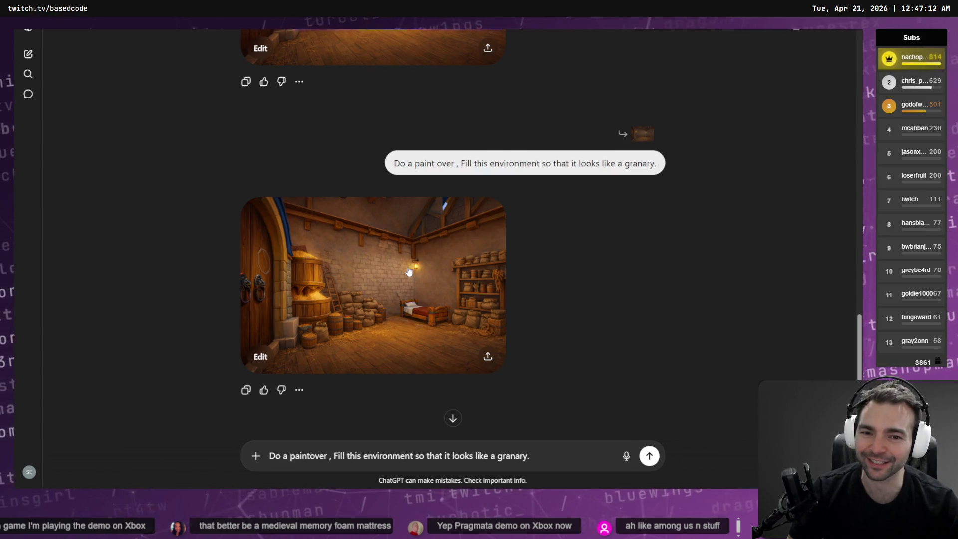
# Open the granary paint-over image full size and copy it
pyautogui.click(408, 271)
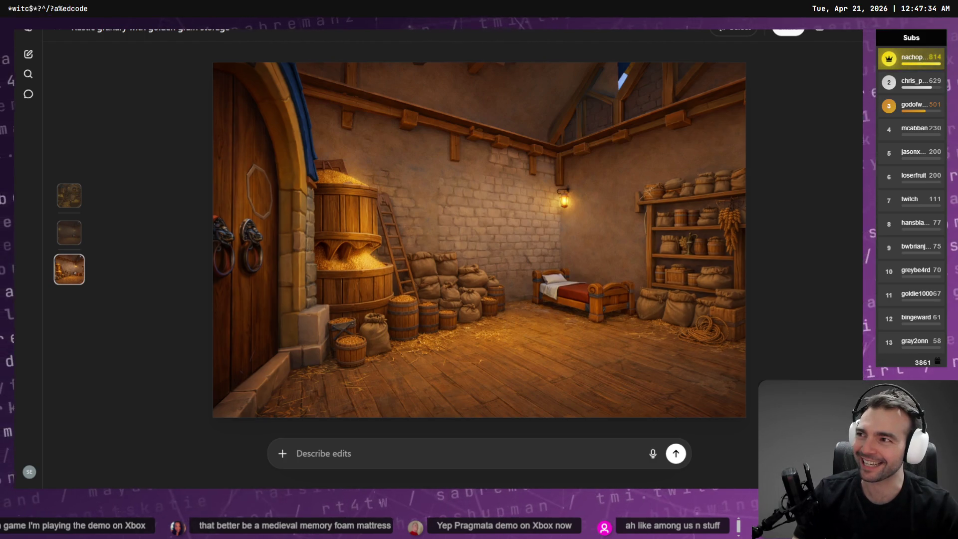
pyautogui.rightClick(534, 196)
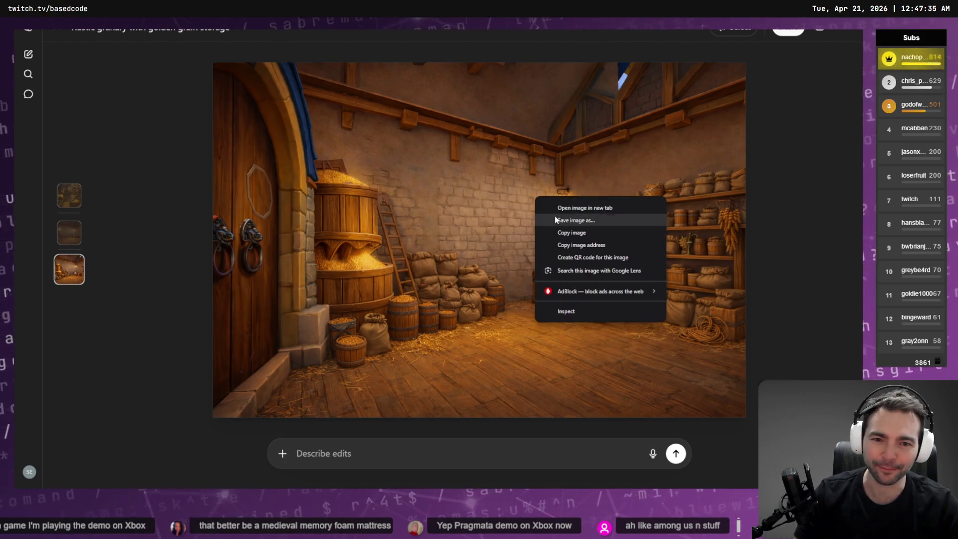
pyautogui.click(590, 235)
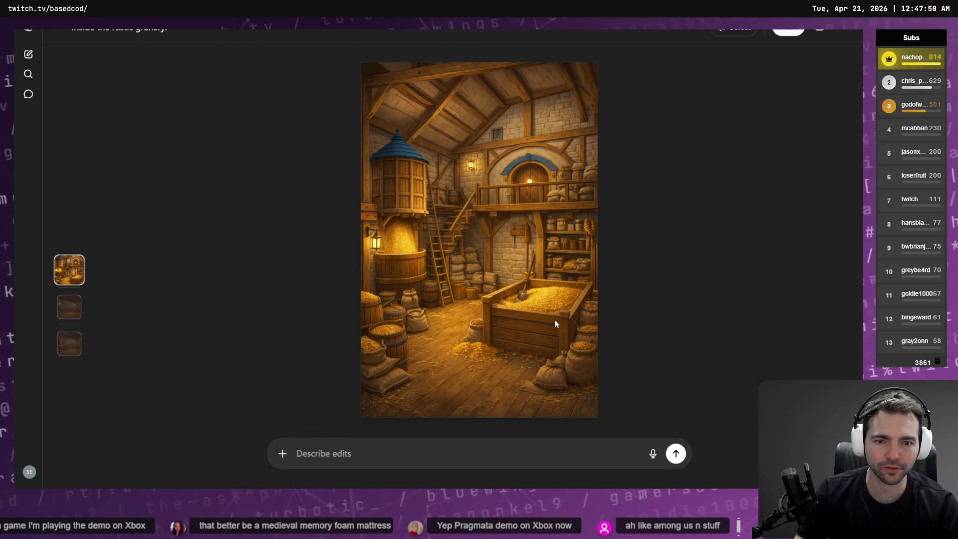
# Flip between the portrait and landscape granary images, ending on the landscape room with the bed
pyautogui.press('Down')
pyautogui.press('Up')
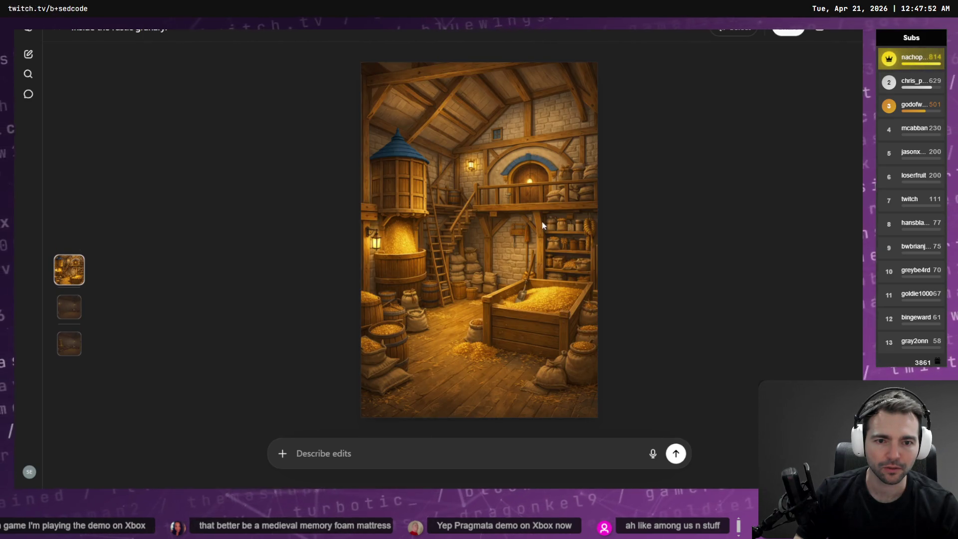
pyautogui.press('Down')
pyautogui.press('Up')
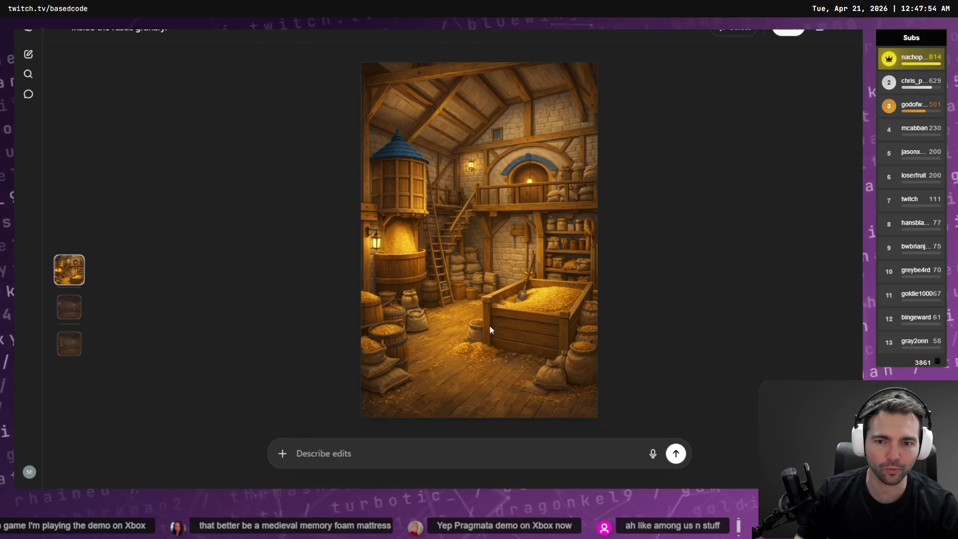
pyautogui.press('Down')
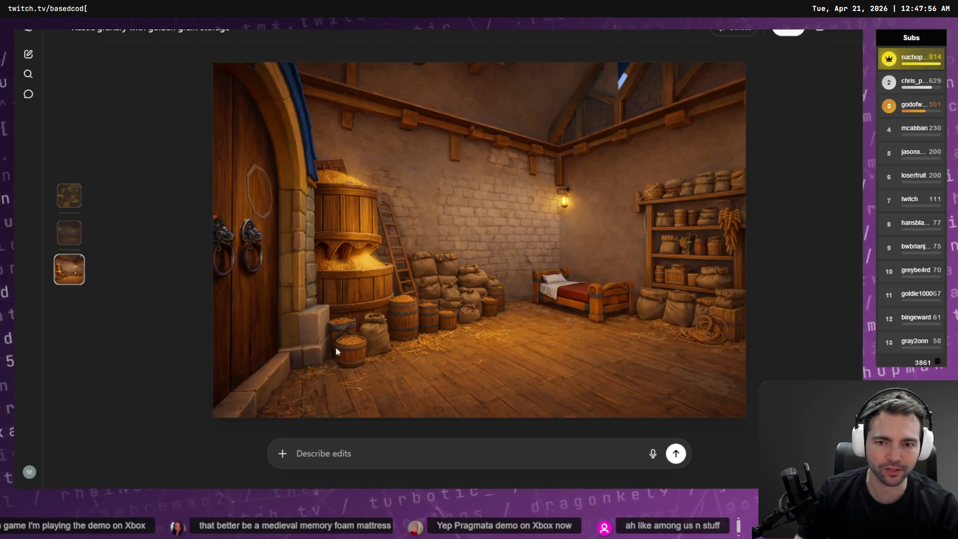
pyautogui.press('Up')
pyautogui.press('Down')
pyautogui.press('Down')
pyautogui.press('Up')
pyautogui.press('Up')
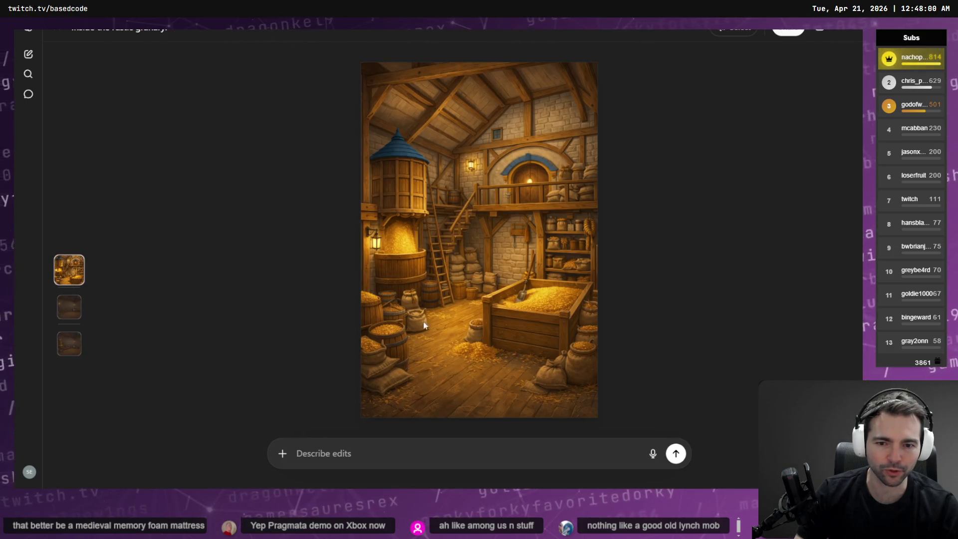
pyautogui.press('Down')
pyautogui.press('Down')
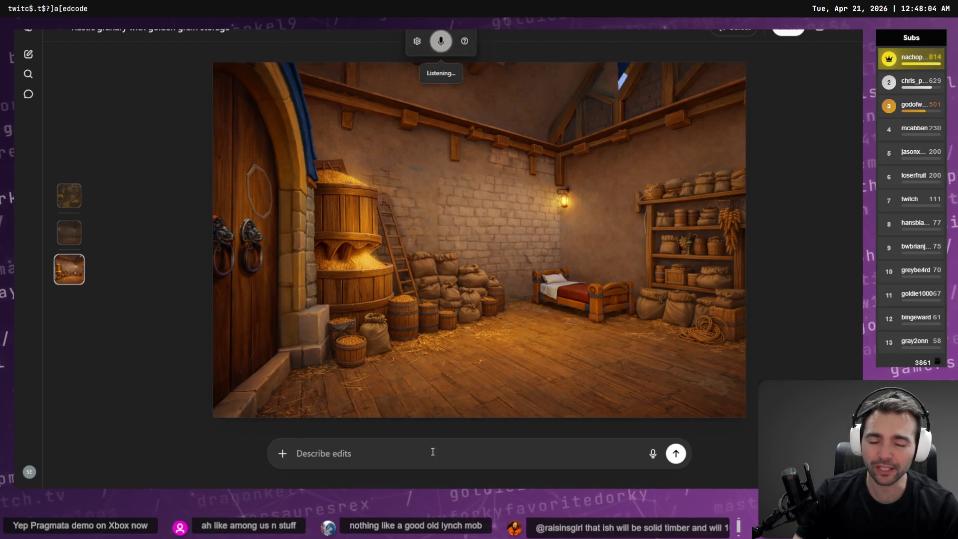
# Request a revision making the granary room look more lived in, with more furniture and artefacts
pyautogui.write('we need to revise this so that it looks a little bit more lived')
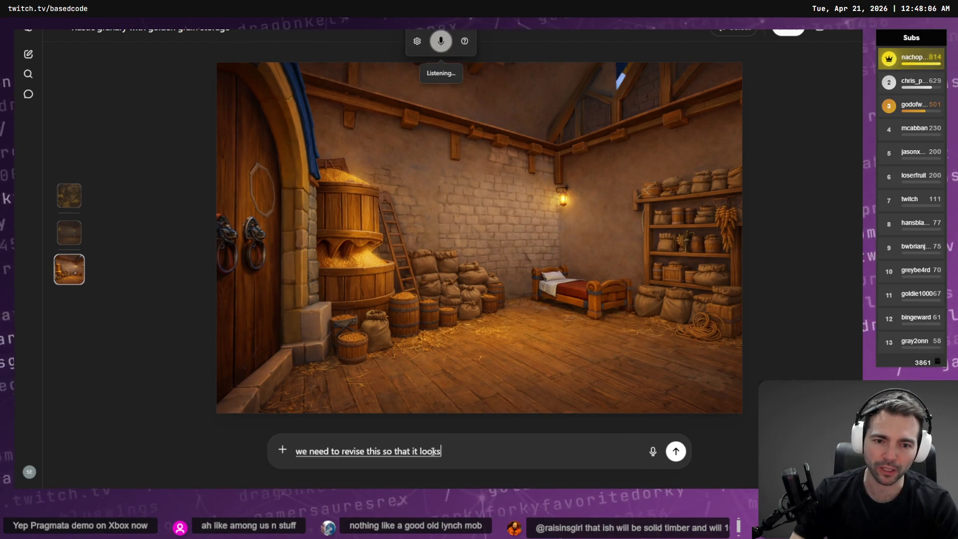
pyautogui.write(' in with more furniture and')
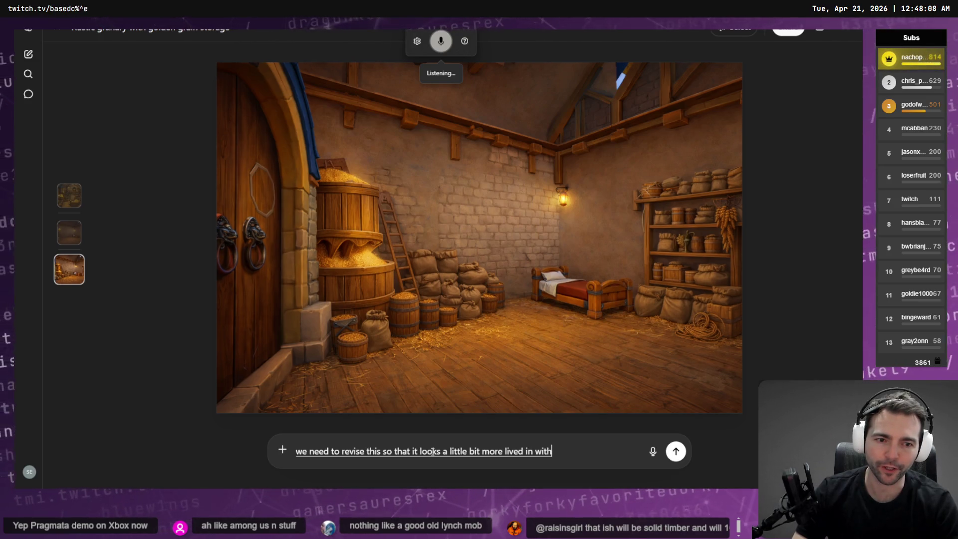
pyautogui.write(' artifacts.')
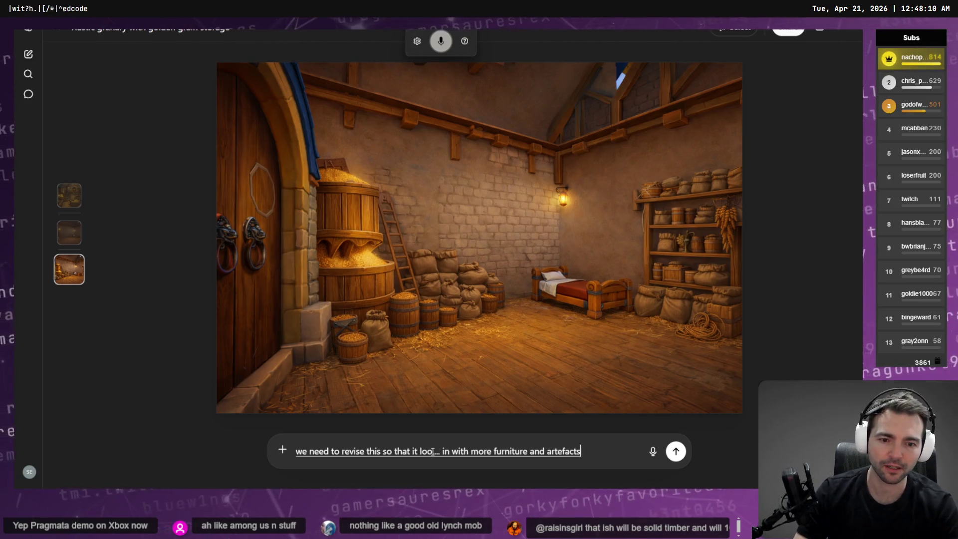
pyautogui.press('Return')
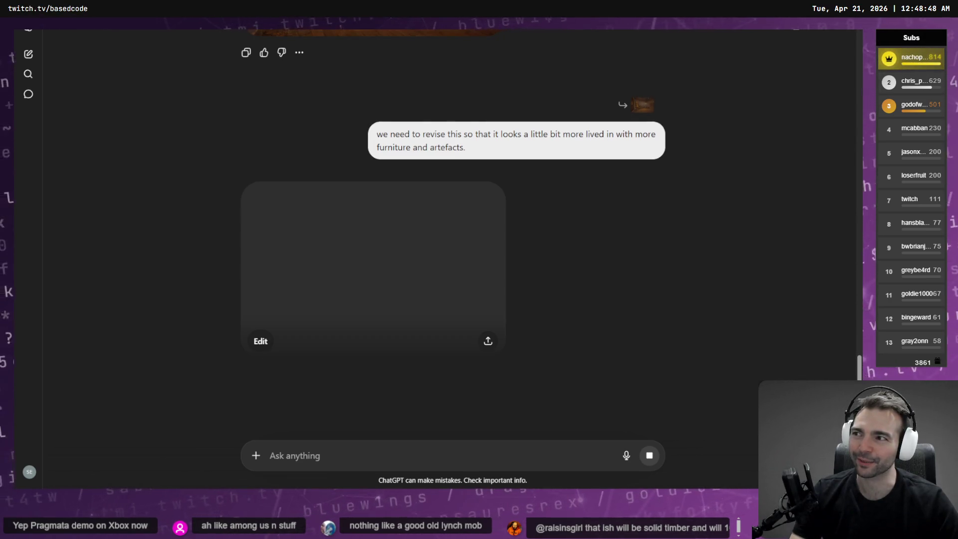
# View the furnished granary image with table, benches and shield full size, then switch to Godot
pyautogui.press('super+h')
pyautogui.click(397, 332)
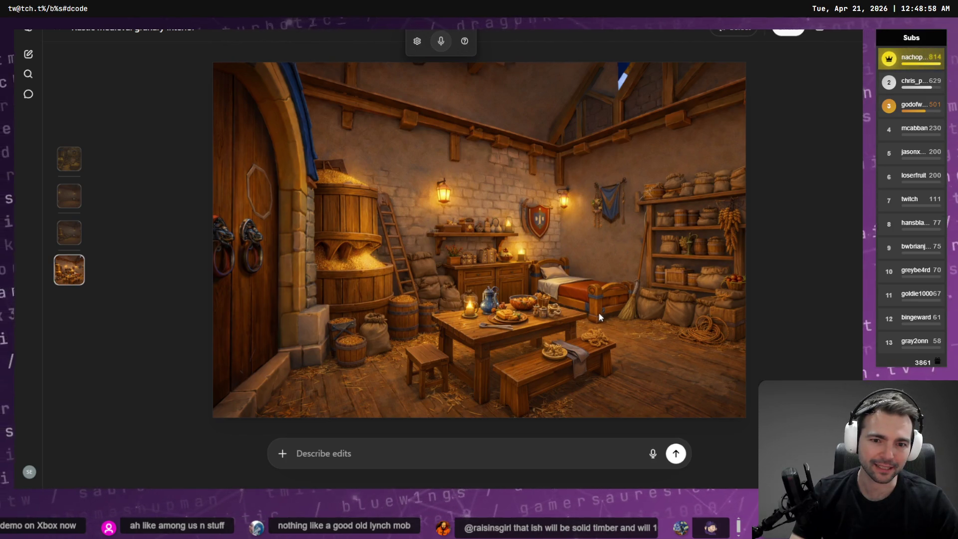
pyautogui.rightClick(593, 233)
pyautogui.click(636, 282)
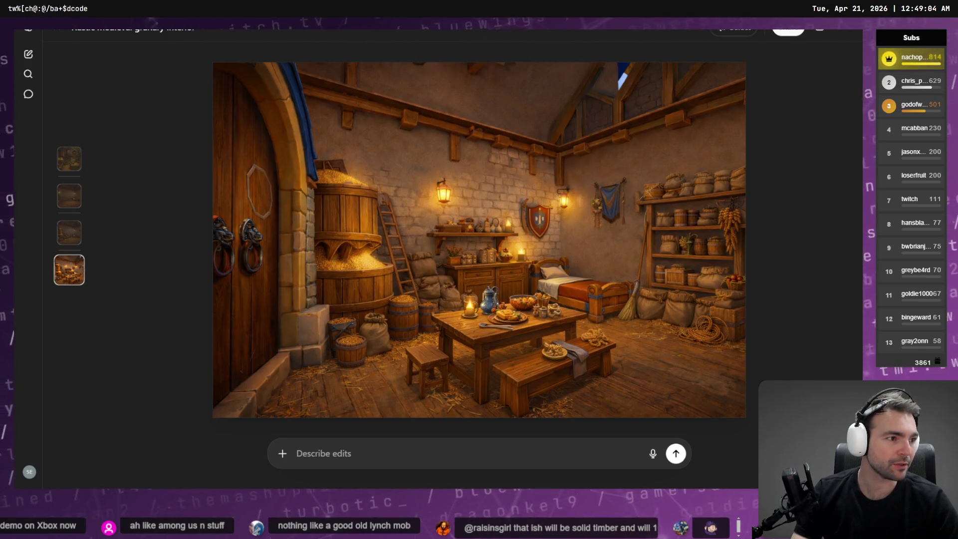
pyautogui.hotkey('alt', 'Tab')
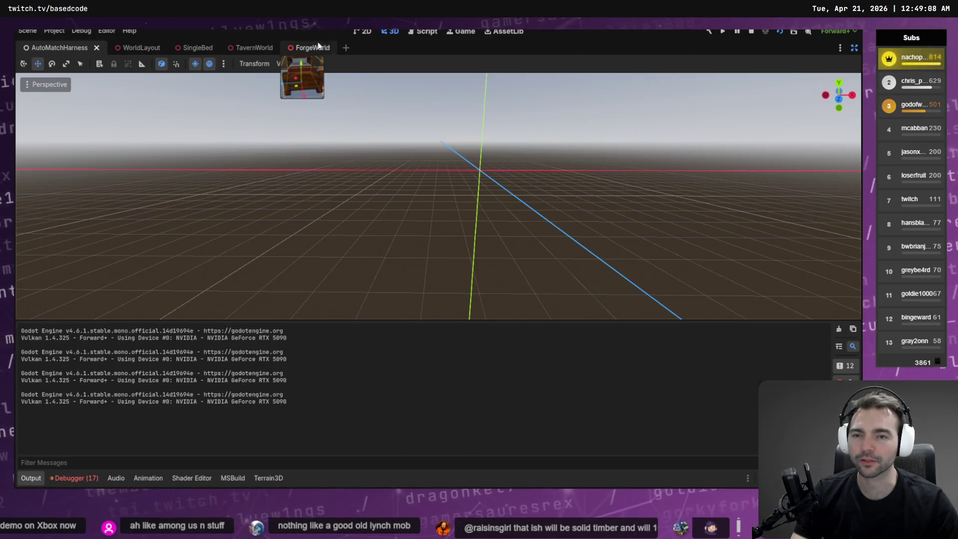
# Orbit the WorldLayout room to face the arched door and screenshot the 3D viewport
pyautogui.click(144, 51)
pyautogui.moveTo(439, 197); pyautogui.dragTo(219, 197)
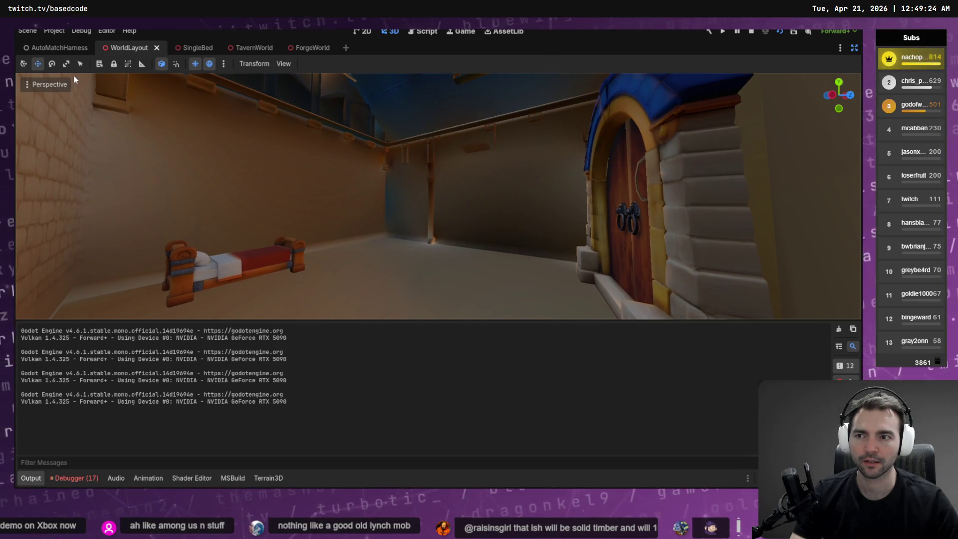
pyautogui.press('super+shift+s')
pyautogui.moveTo(73, 73)
pyautogui.mouseDown()
pyautogui.moveTo(417, 232)
pyautogui.moveTo(740, 312)
pyautogui.moveTo(807, 323)
pyautogui.moveTo(803, 315)
pyautogui.mouseUp()
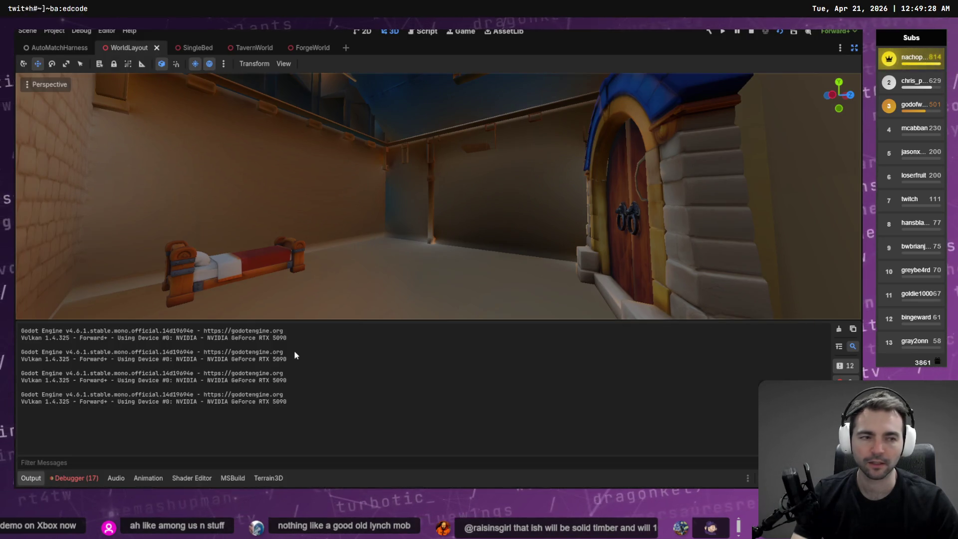
pyautogui.hotkey('alt', 'Tab')
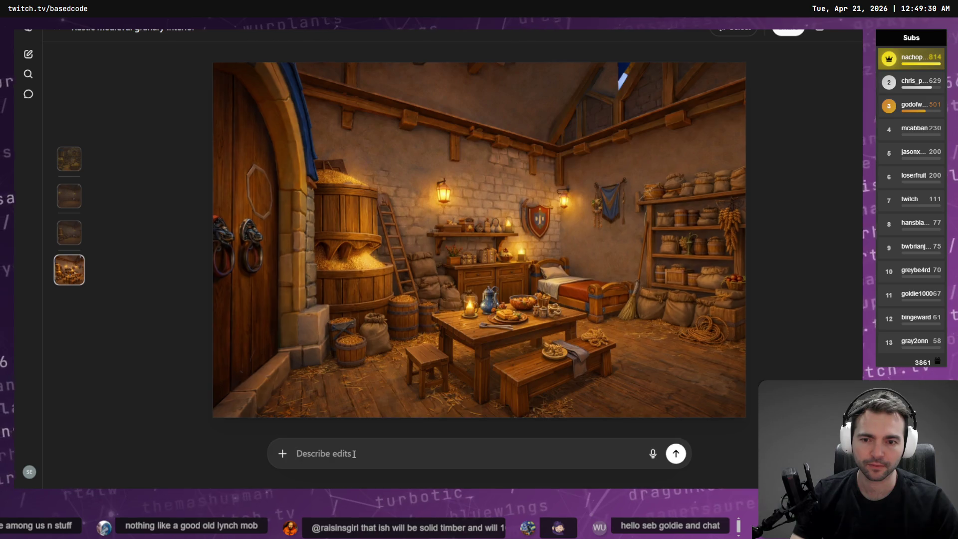
# Send ChatGPT the opposite-side room screenshot, asking it to repeat the granary image process
pyautogui.hotkey('ctrl', 'v')
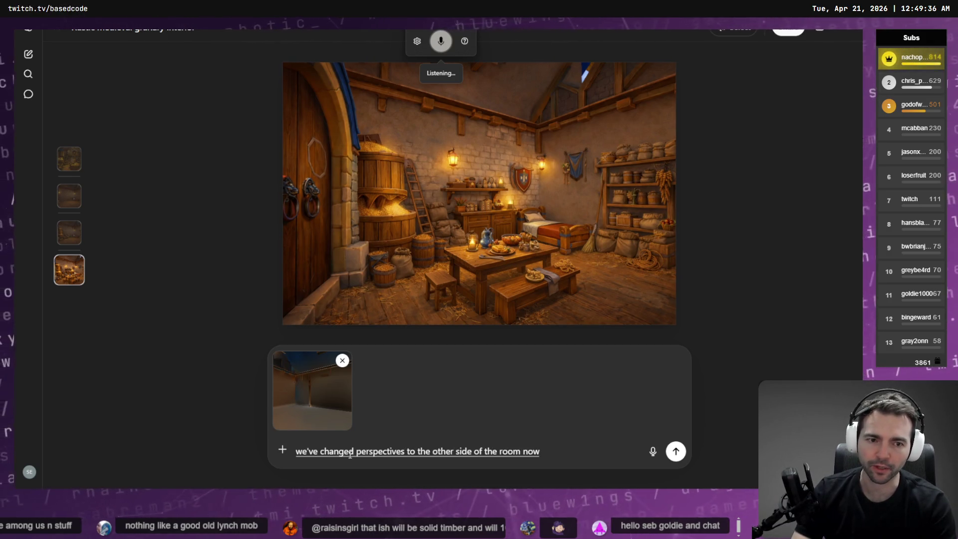
pyautogui.write('process.')
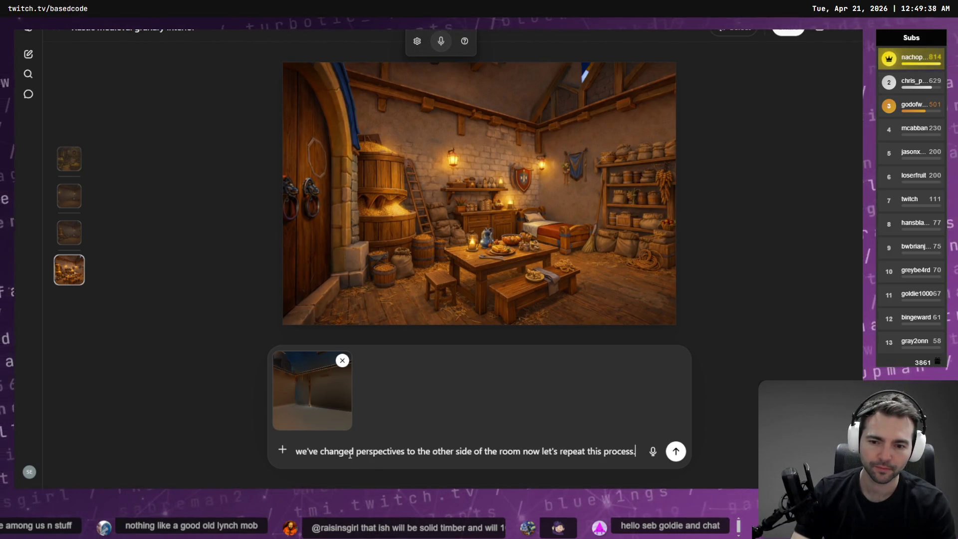
pyautogui.press('Return')
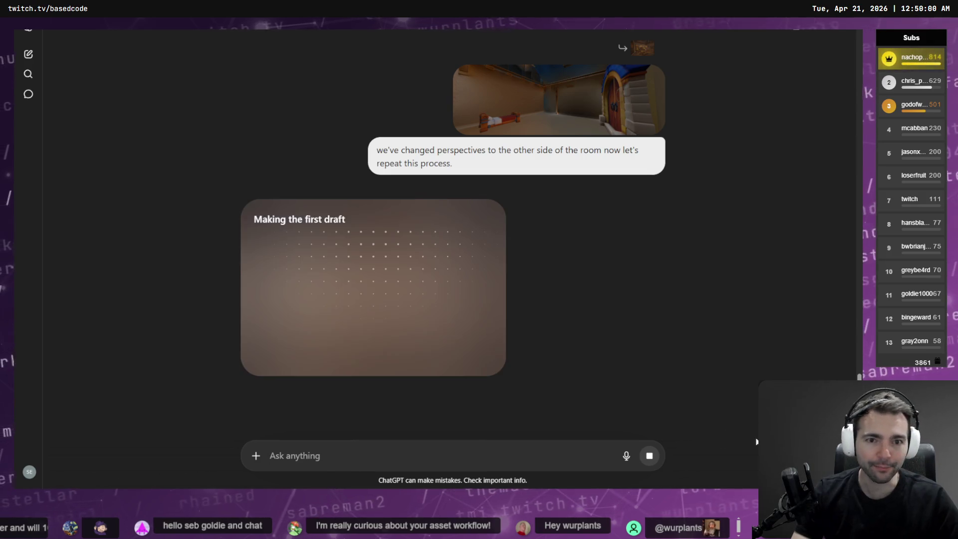
pyautogui.hotkey('ctrl', 't')
# Load flowhub.dev and log in to Flowhub with the autofilled credentials
pyautogui.write('flowhub.dev')
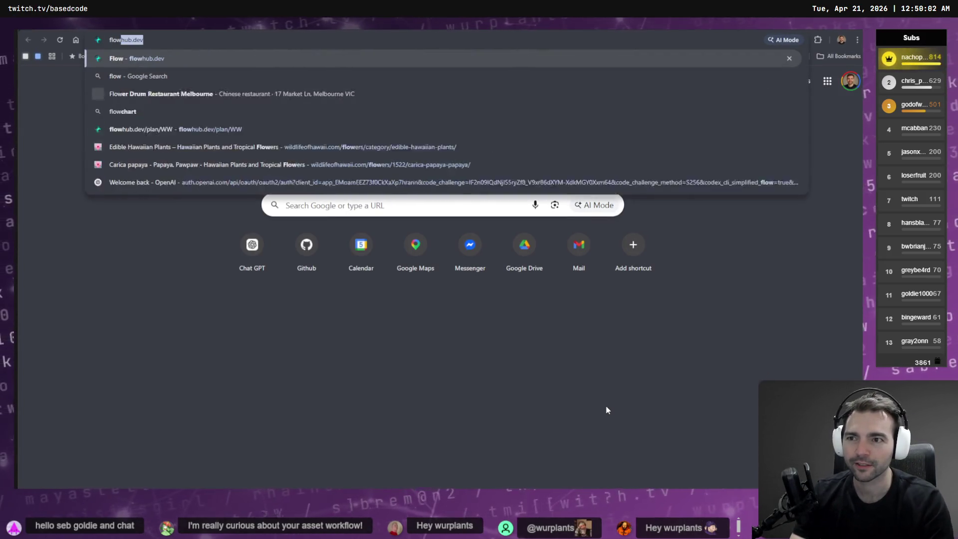
pyautogui.press('Return')
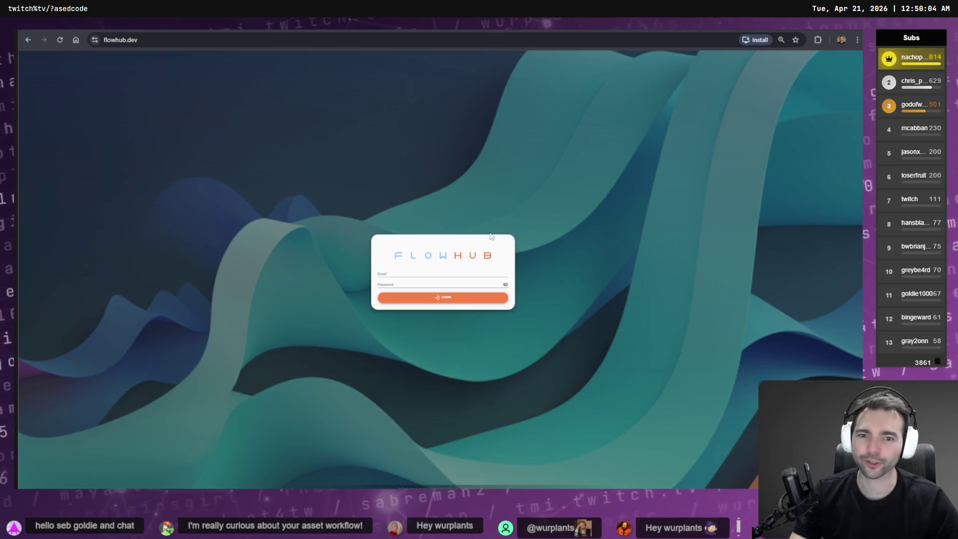
pyautogui.hotkey('ctrl', '+')
pyautogui.hotkey('ctrl', '+')
pyautogui.hotkey('ctrl', '+')
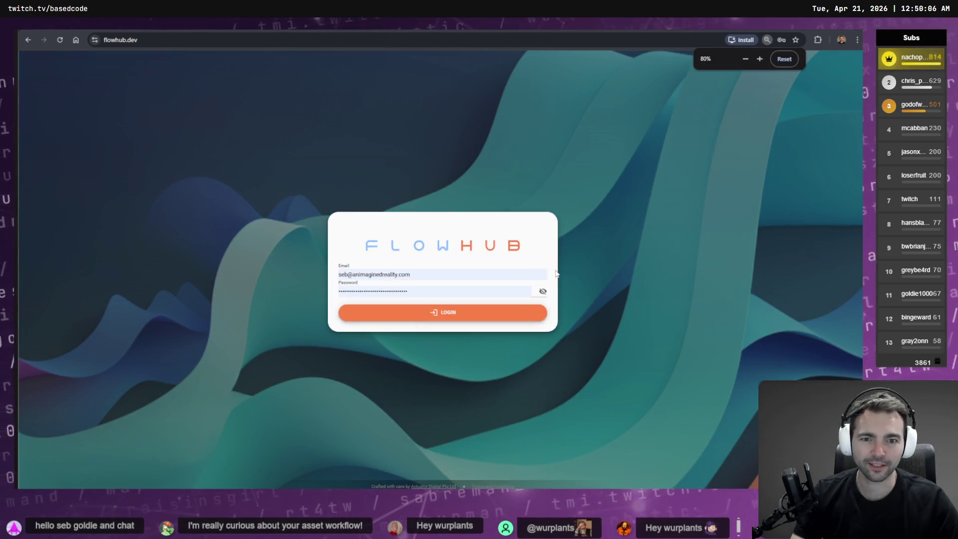
pyautogui.hotkey('ctrl', '-')
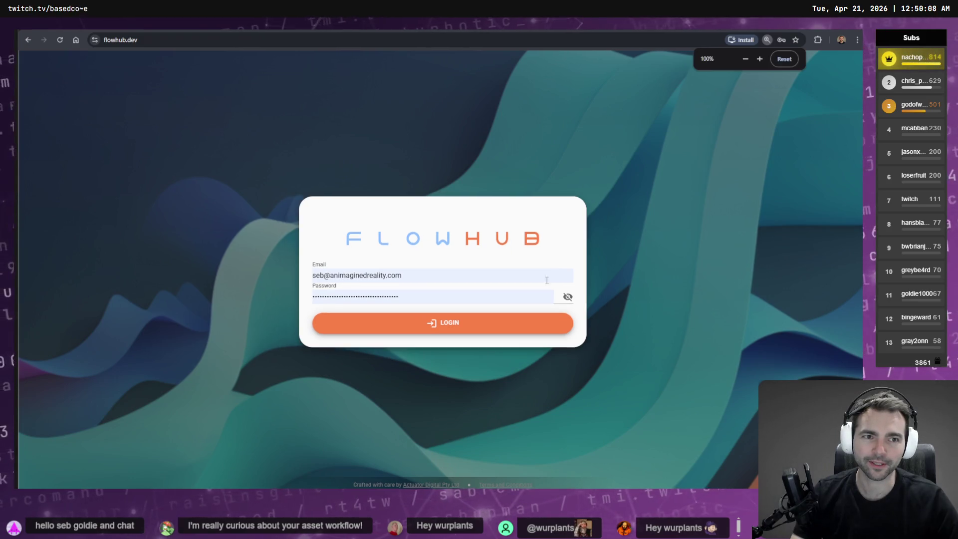
pyautogui.click(426, 327)
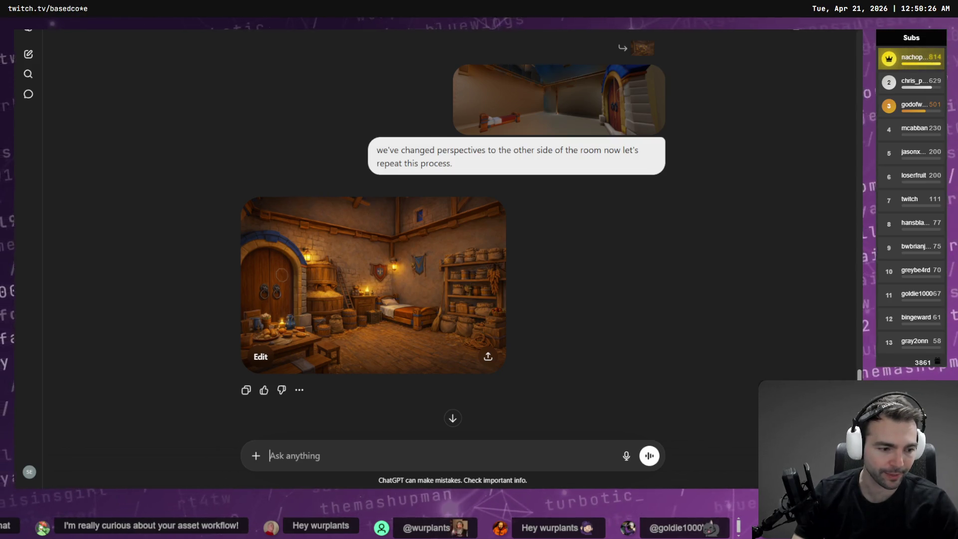
# Pan the tldraw 'Not Monster' board to the Pipeline diagram, then open a new tab
pyautogui.hscroll(-15, 498, 231)
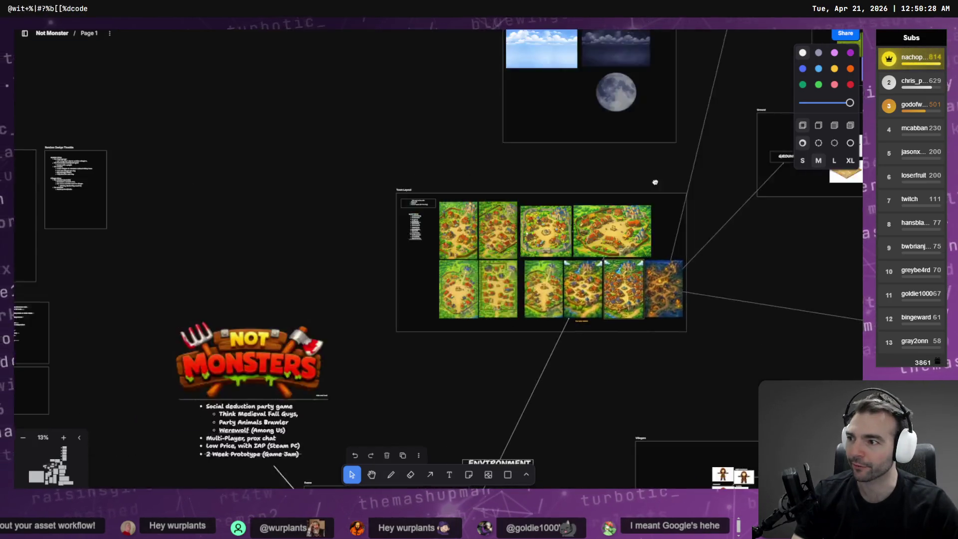
pyautogui.hscroll(5, 487, 250)
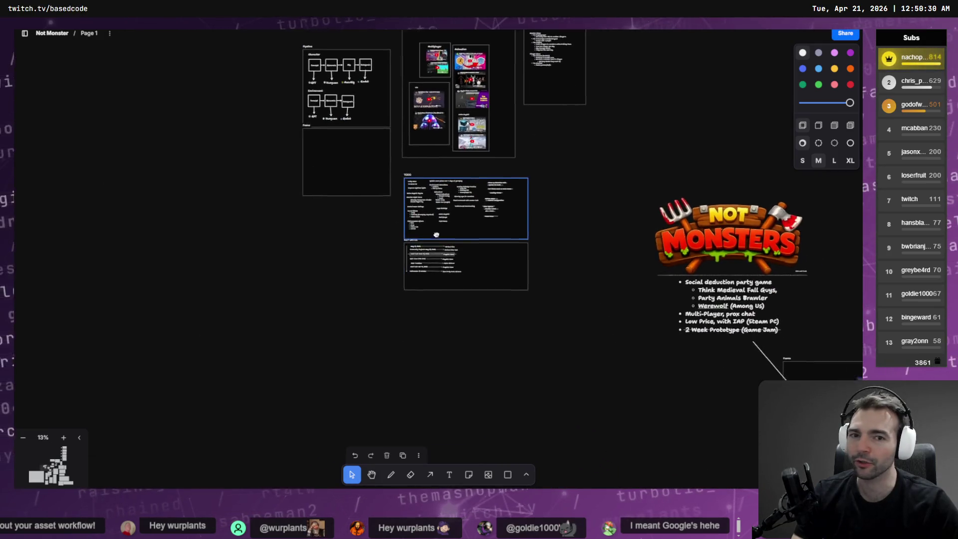
pyautogui.scroll(5, 296, 202)
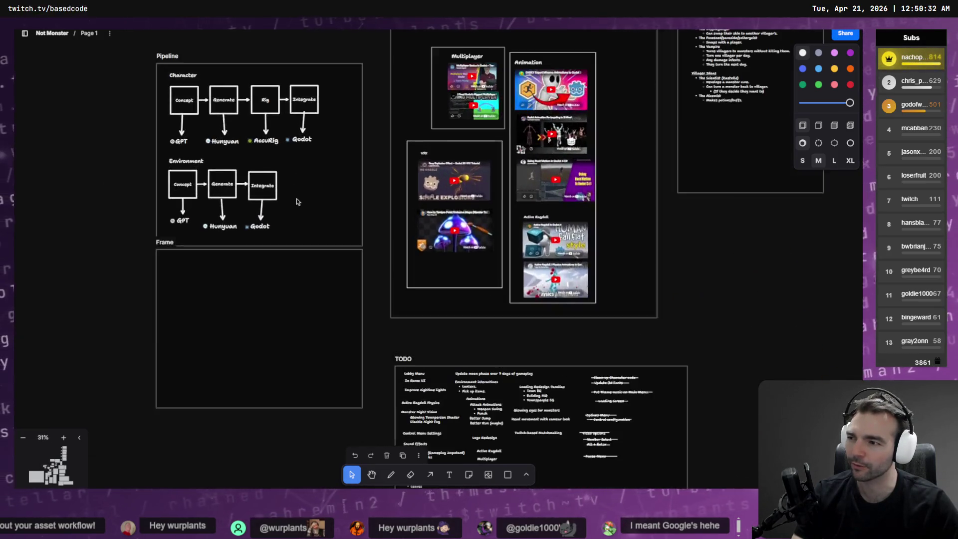
pyautogui.moveTo(306, 196); pyautogui.dragTo(335, 234)
pyautogui.hotkey('alt', 'Tab')
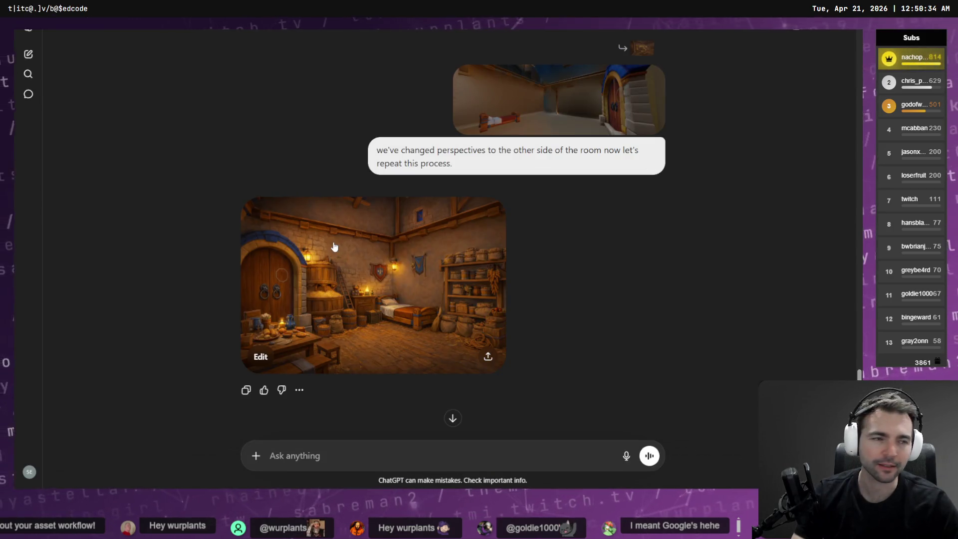
pyautogui.hotkey('alt', 'Tab')
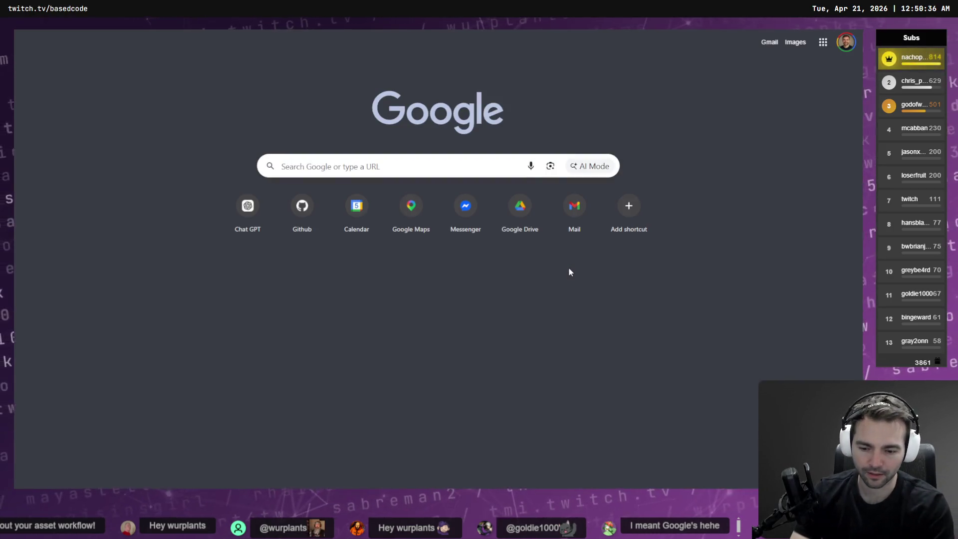
# Search Google for 'google flow' and open the Flow site
pyautogui.click(423, 168)
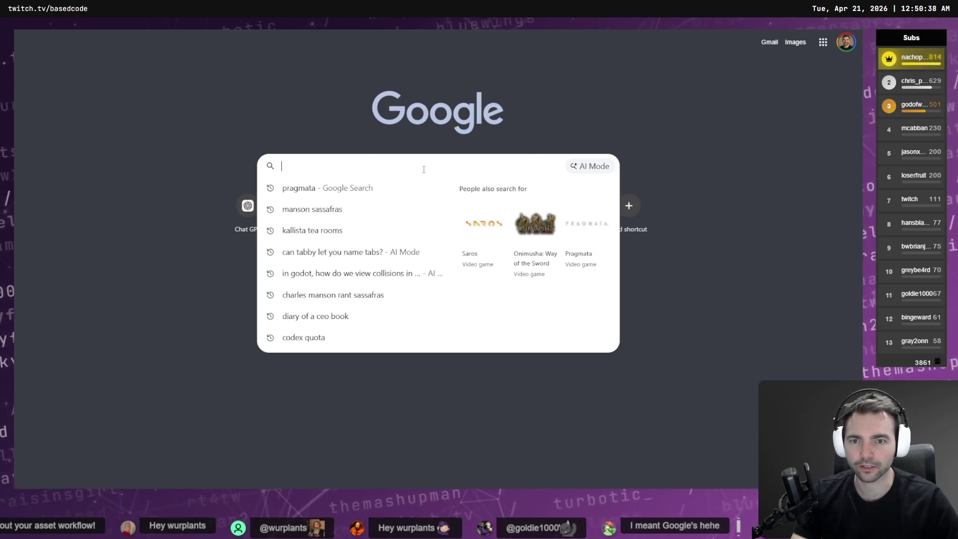
pyautogui.write('google flow')
pyautogui.press('Return')
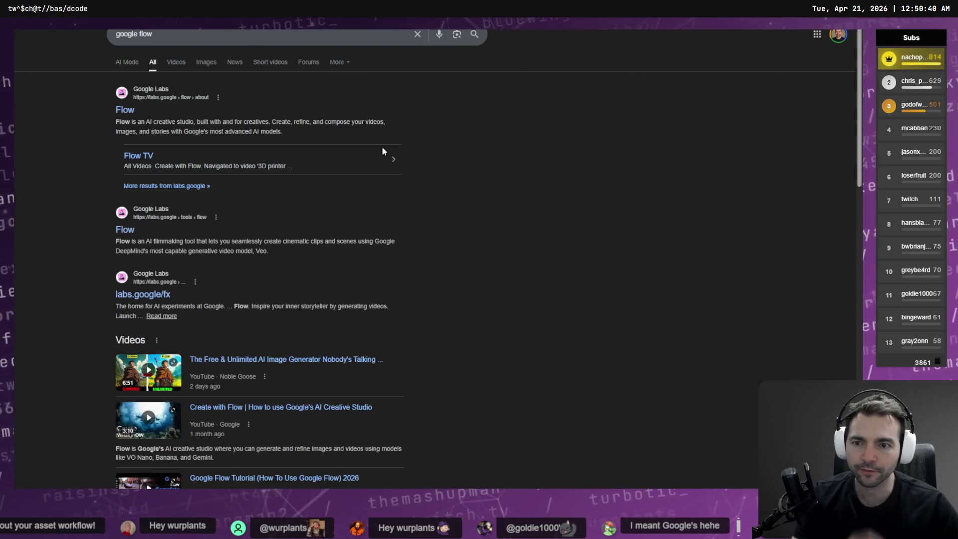
pyautogui.click(221, 160)
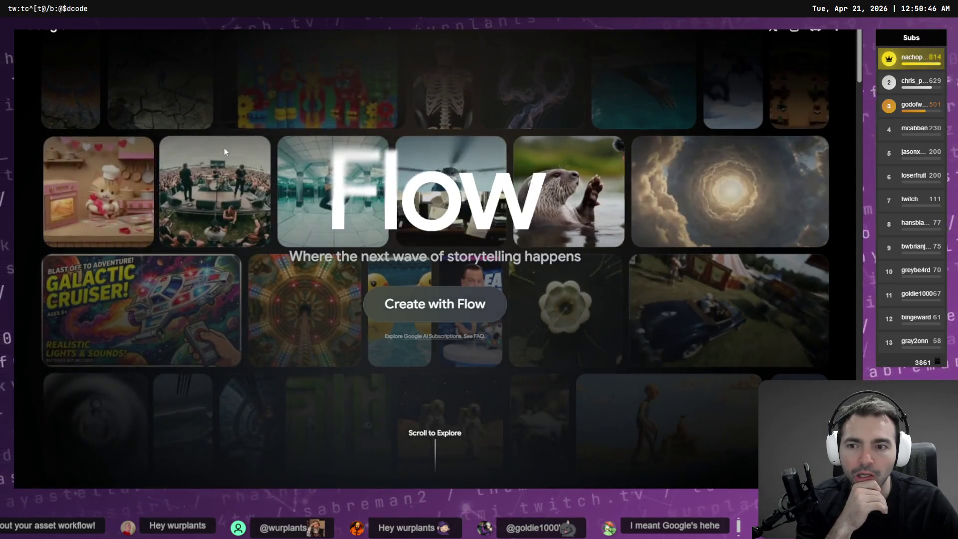
# Enter the Flow creation workspace via 'Create with Flow'
pyautogui.click(432, 305)
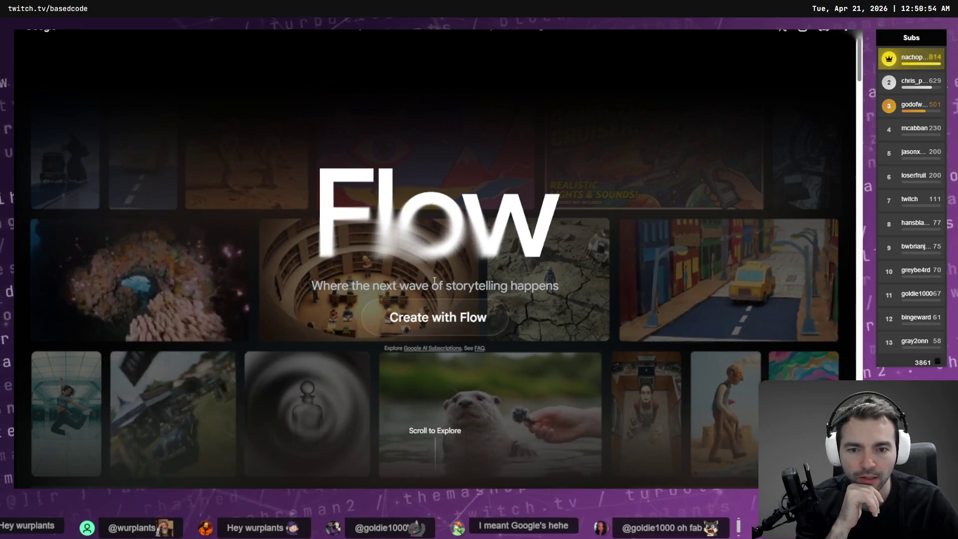
pyautogui.scroll(-5, 491, 305)
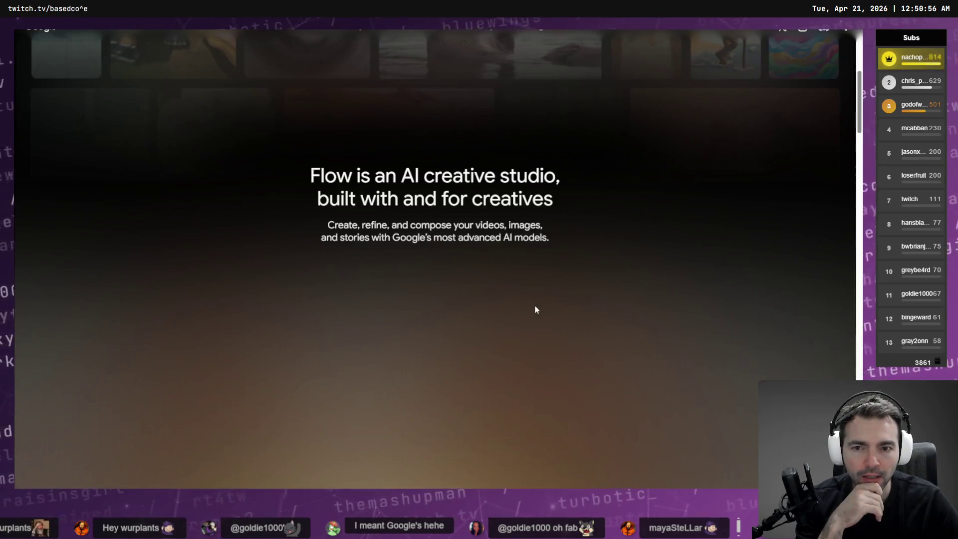
pyautogui.scroll(5, 533, 307)
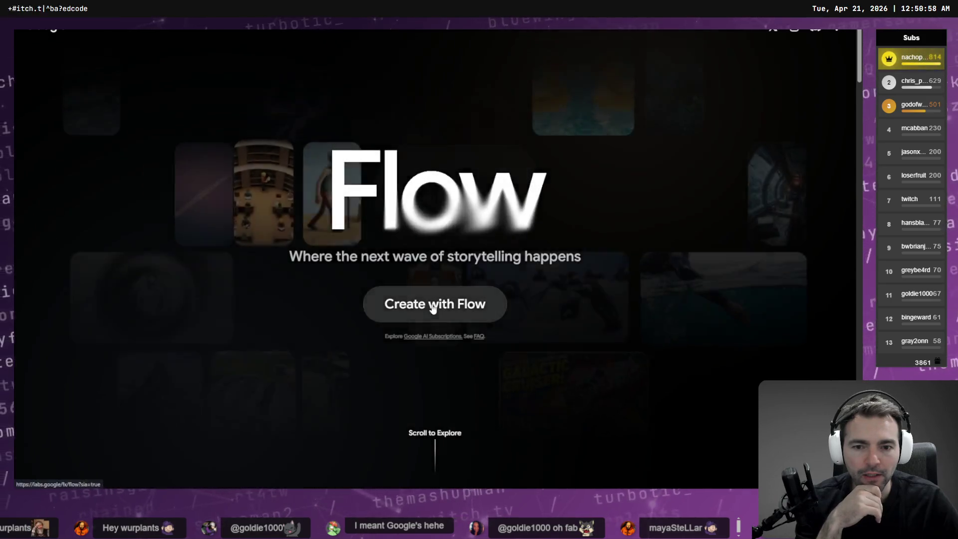
pyautogui.click(433, 306)
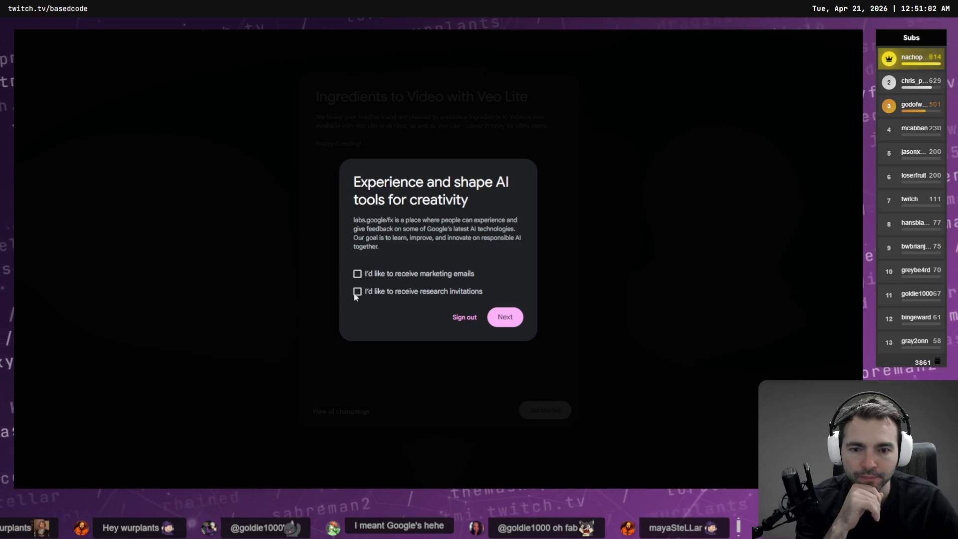
# Accept the Labs consent and privacy policy, then start a new Flow project
pyautogui.click(512, 323)
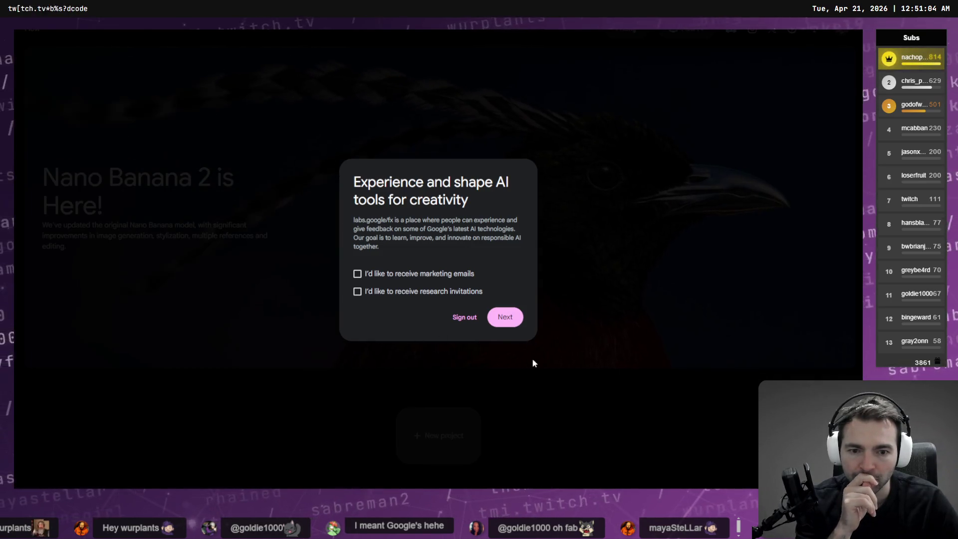
pyautogui.scroll(-10, 506, 256)
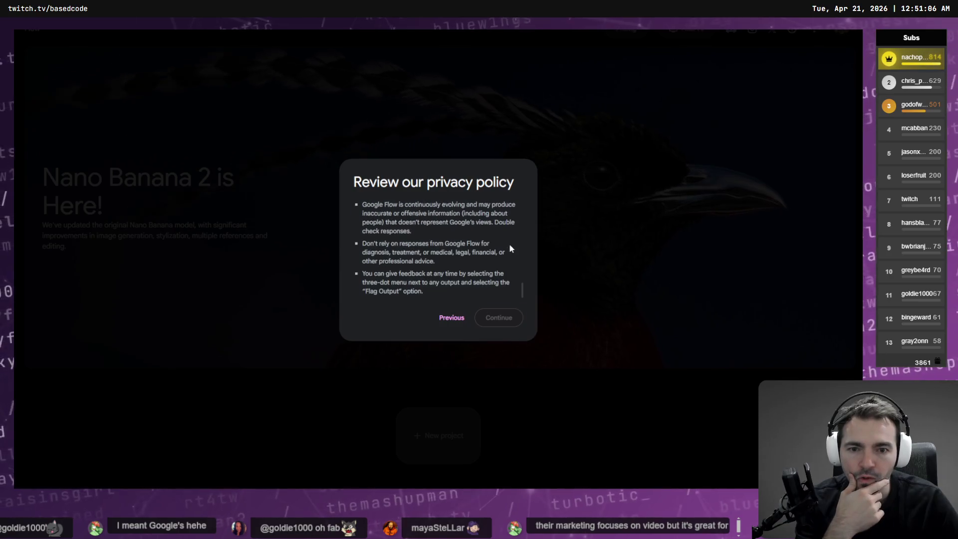
pyautogui.scroll(10, 488, 264)
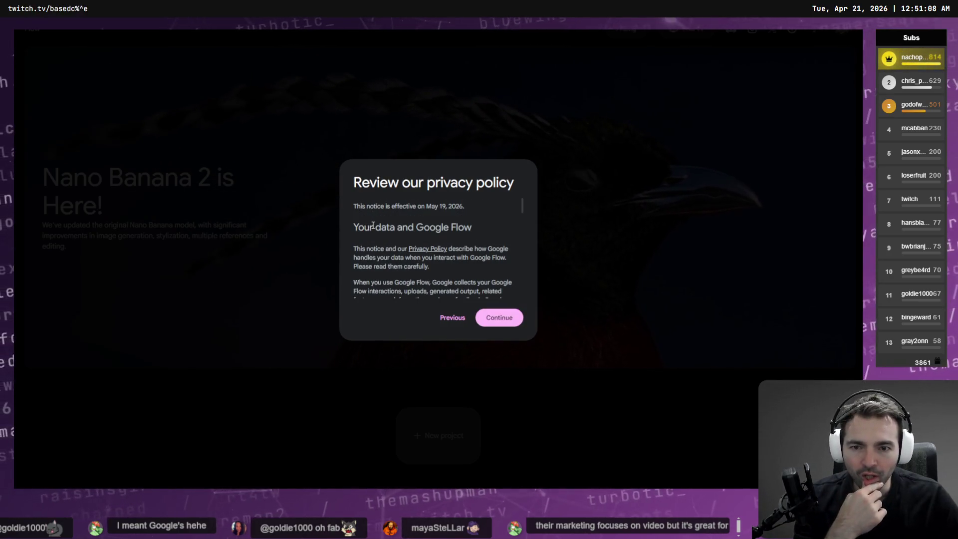
pyautogui.scroll(-3, 424, 235)
pyautogui.scroll(-5, 423, 235)
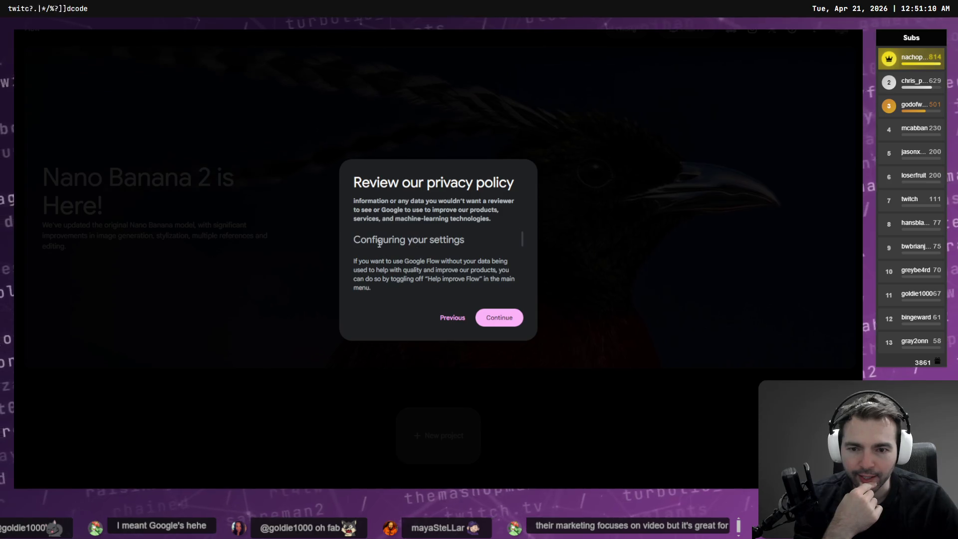
pyautogui.scroll(-6, 374, 234)
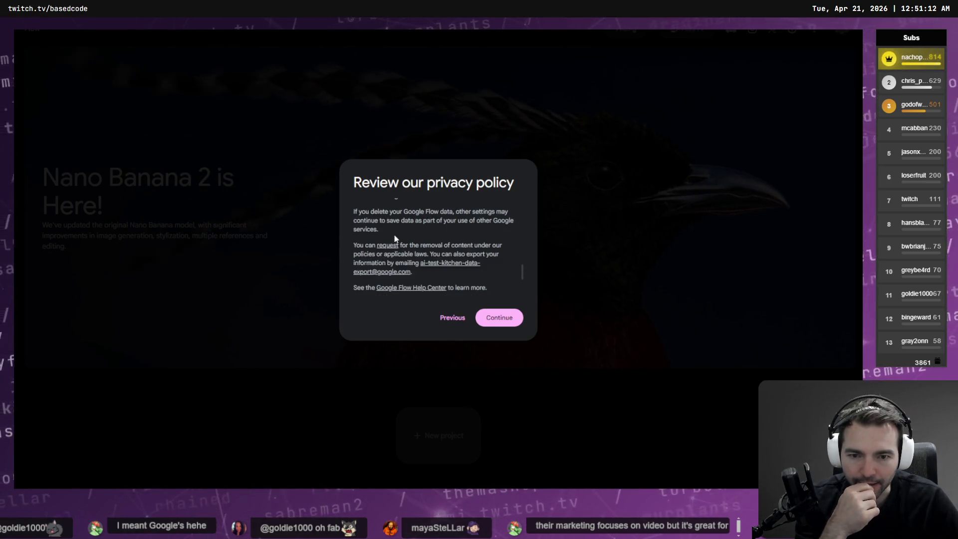
pyautogui.click(495, 324)
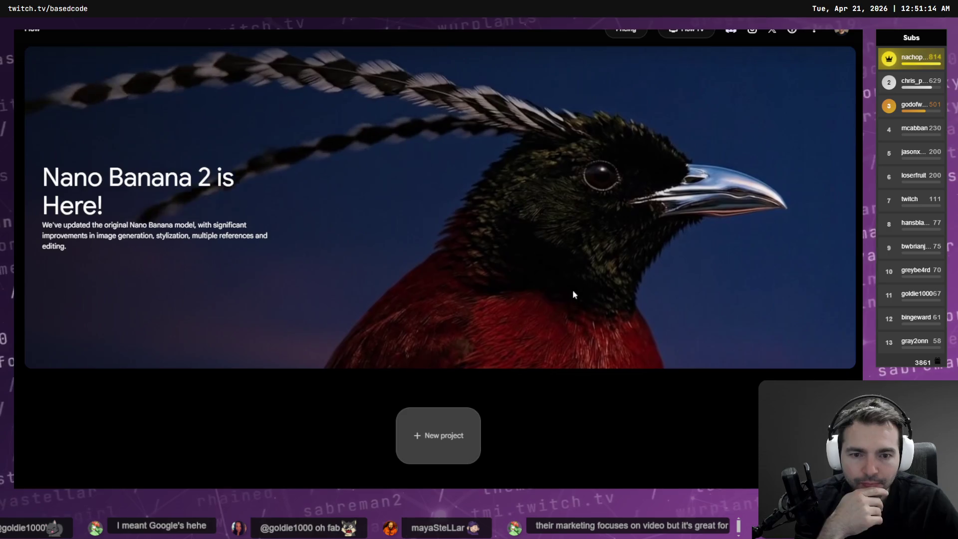
pyautogui.click(467, 435)
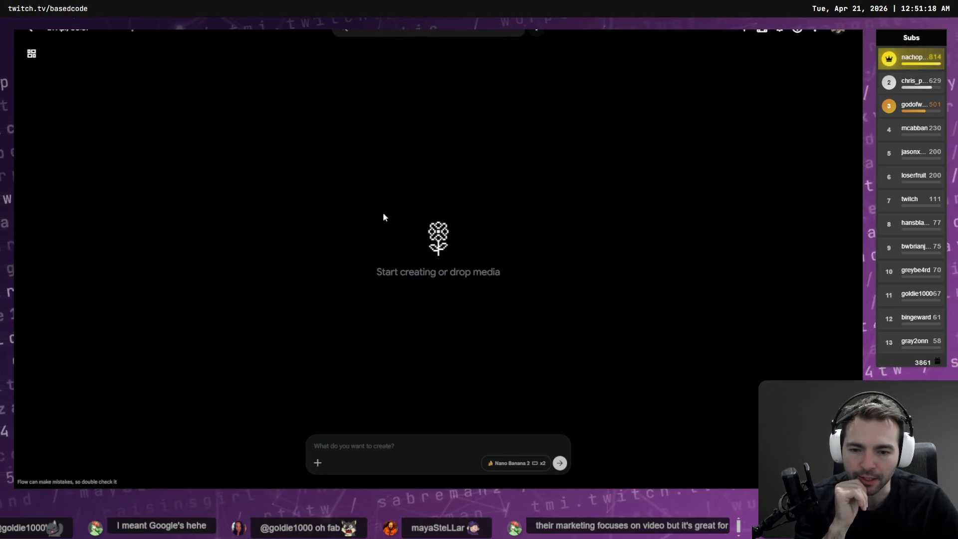
# Dictate the prompt 'a cinematic game trailer.' and begin an image upload, accepting the rights notice
pyautogui.click(351, 447)
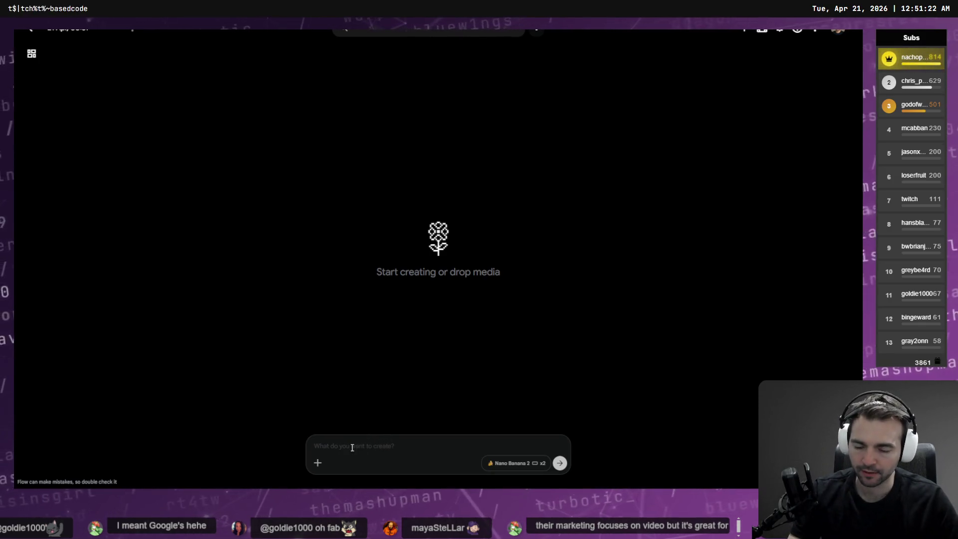
pyautogui.press('super+h')
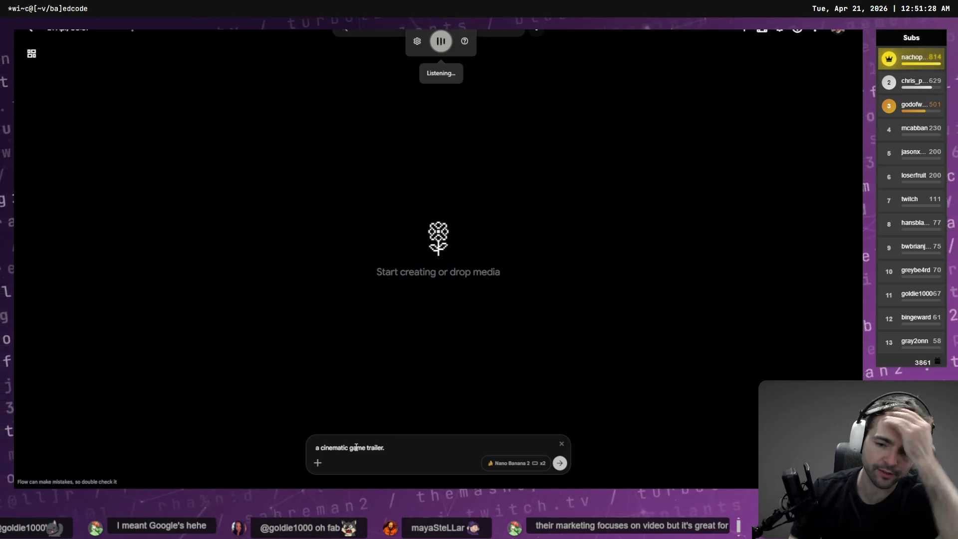
pyautogui.click(317, 462)
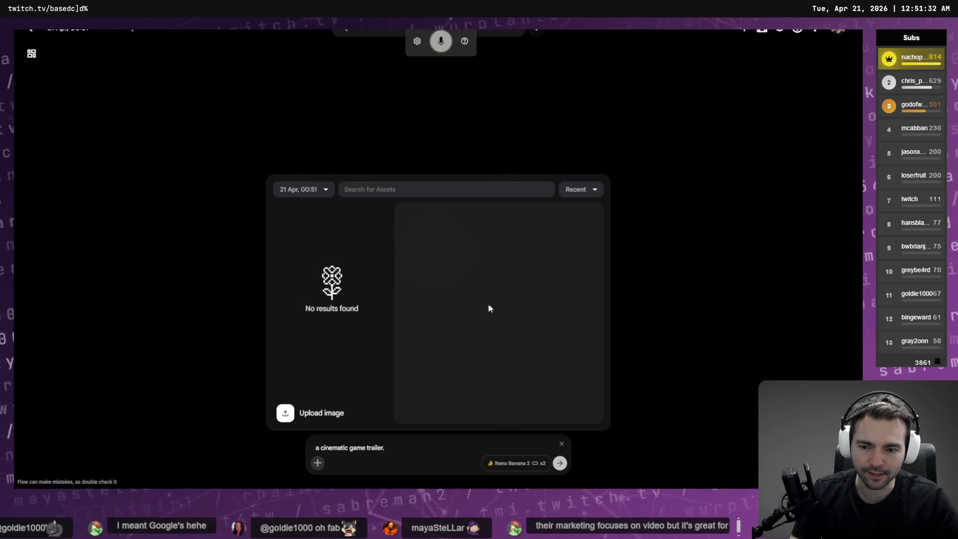
pyautogui.click(355, 423)
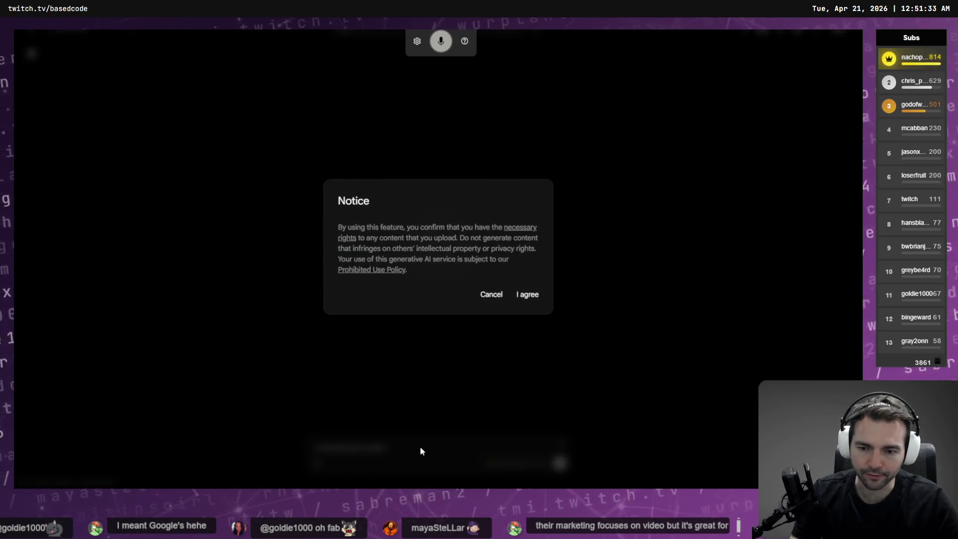
pyautogui.click(527, 296)
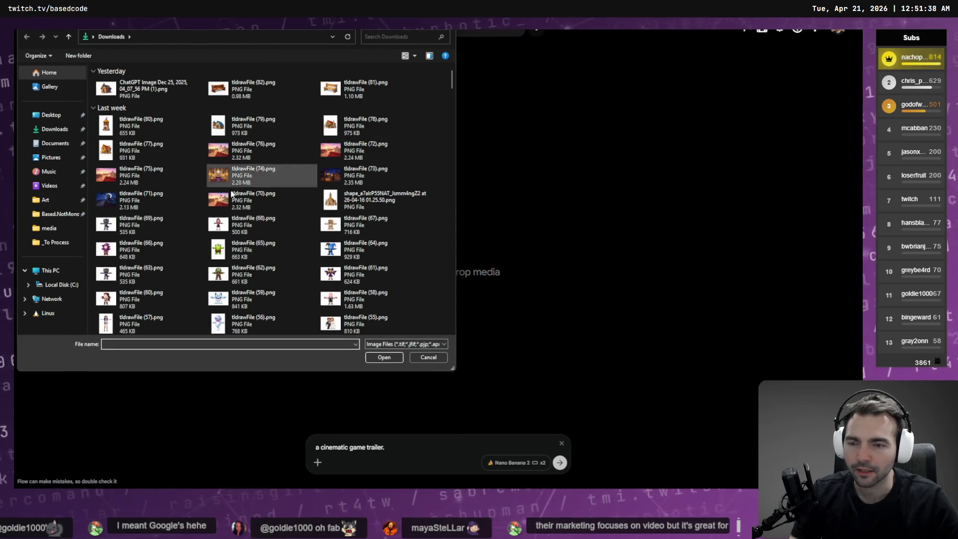
# Upload tldrawFile (71).png and tldrawFile (73).png from Downloads as references
pyautogui.click(146, 205)
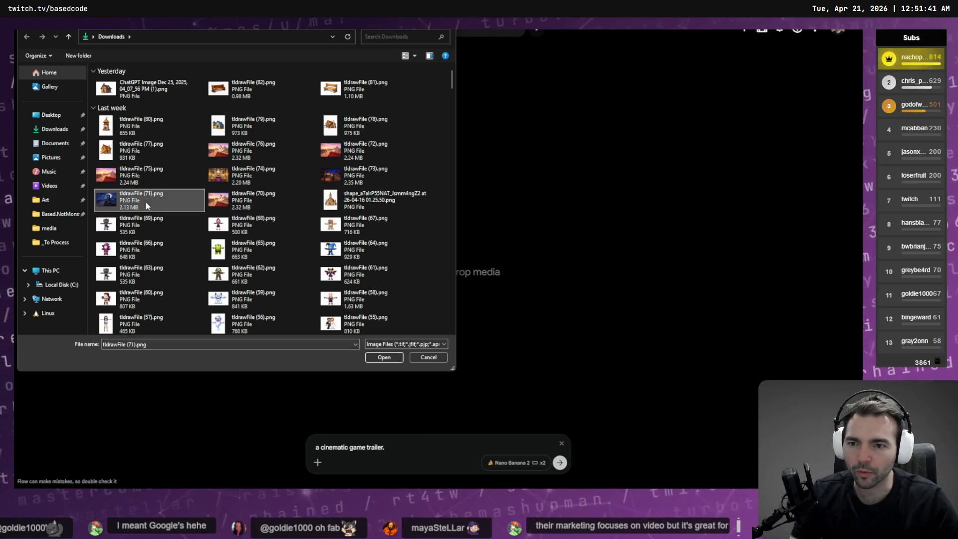
pyautogui.keyDown('ctrl'); pyautogui.click(349, 176); pyautogui.keyUp('ctrl')
pyautogui.scroll(-5, 265, 186)
pyautogui.scroll(5, 265, 185)
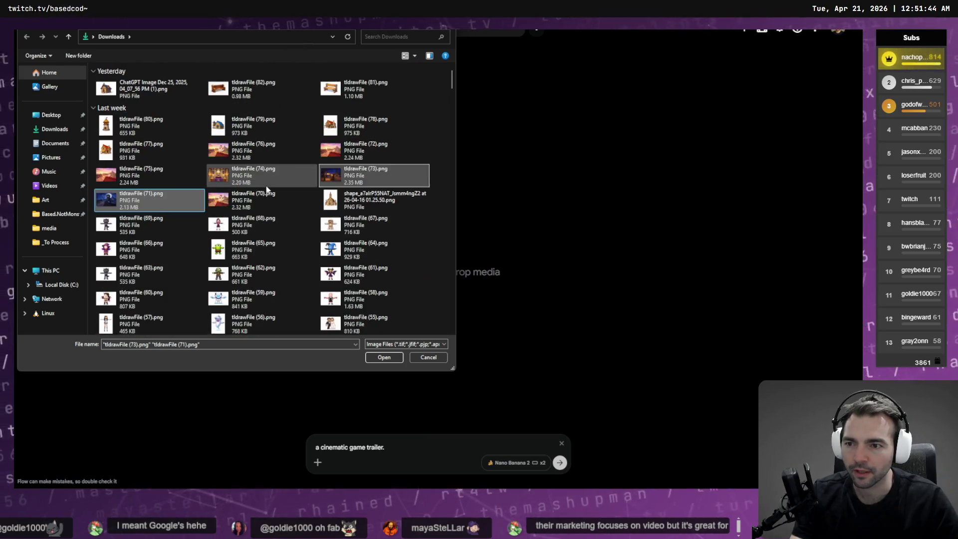
pyautogui.press('Return')
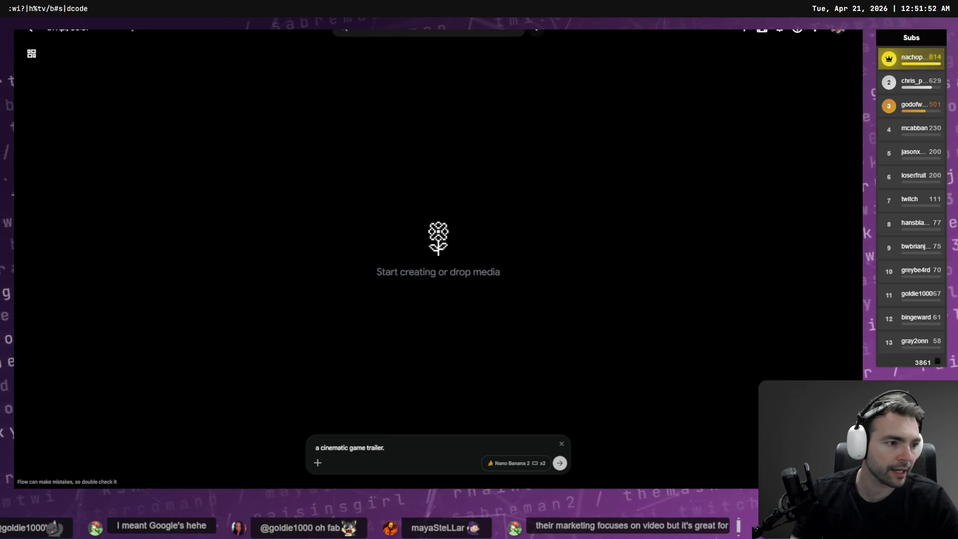
pyautogui.hotkey('alt', 'Tab')
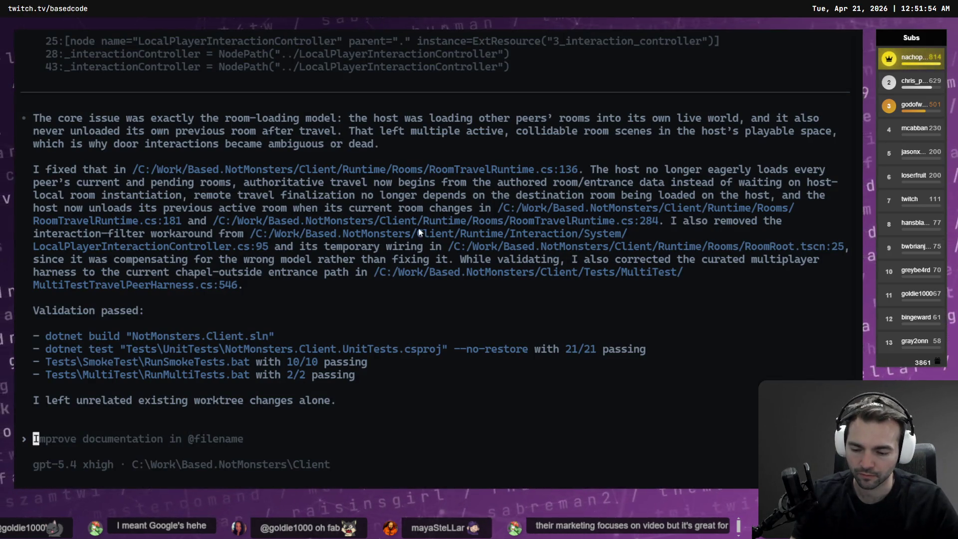
# Split the terminal, move the new PowerShell pane left, and start Codex in the Trailer folder
pyautogui.hotkey('alt', 'shift', '-')
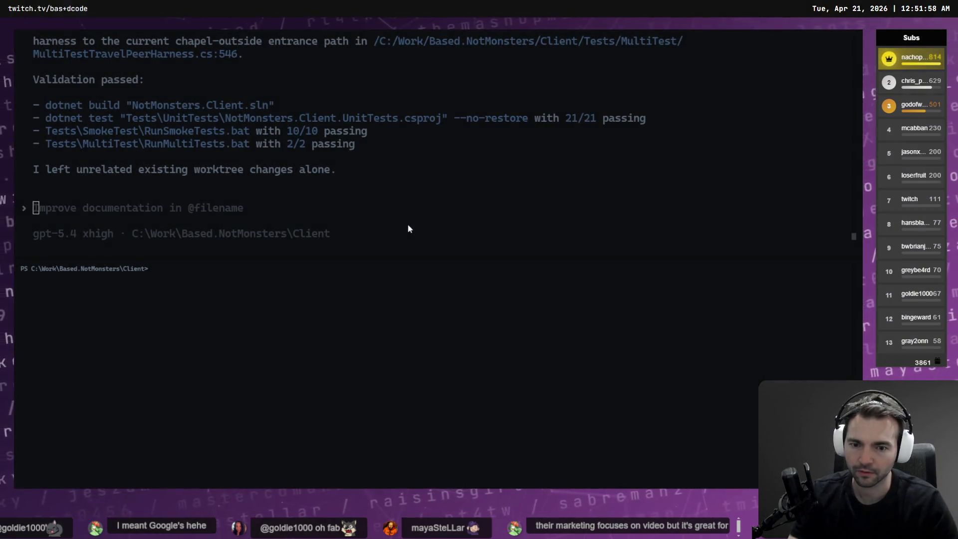
pyautogui.click(433, 340)
pyautogui.moveTo(430, 378)
pyautogui.mouseDown()
pyautogui.moveTo(621, 150)
pyautogui.moveTo(50, 218)
pyautogui.moveTo(19, 211)
pyautogui.moveTo(117, 268)
pyautogui.mouseUp()
pyautogui.write('c')
pyautogui.press('Return')
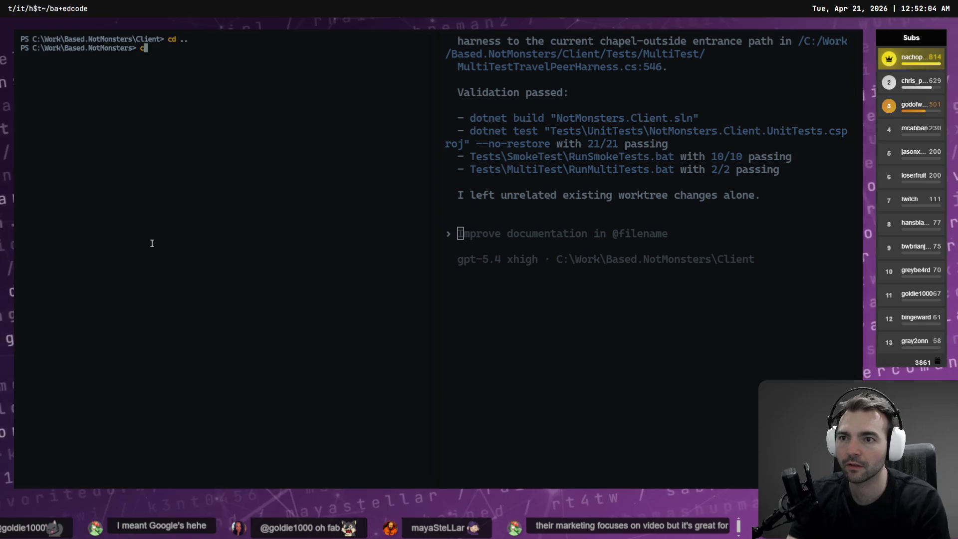
pyautogui.press('Return')
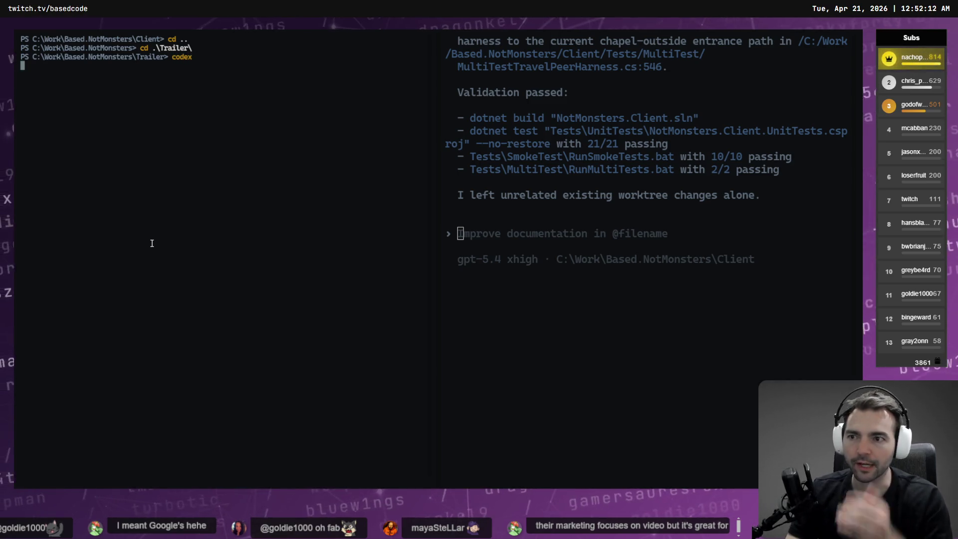
pyautogui.press('super+h')
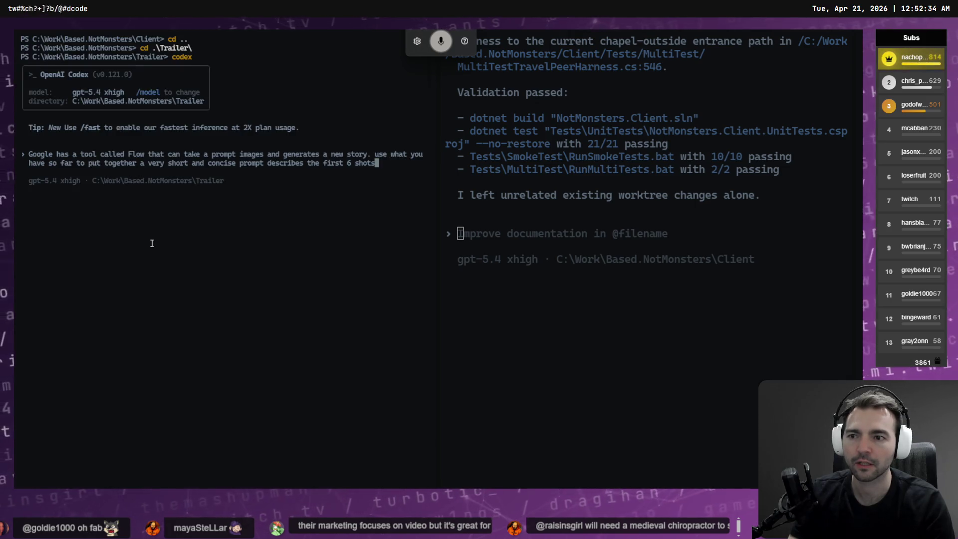
# Submit the Codex request for a very short Flow prompt covering the trailer's first 6 shots
pyautogui.press('Return')
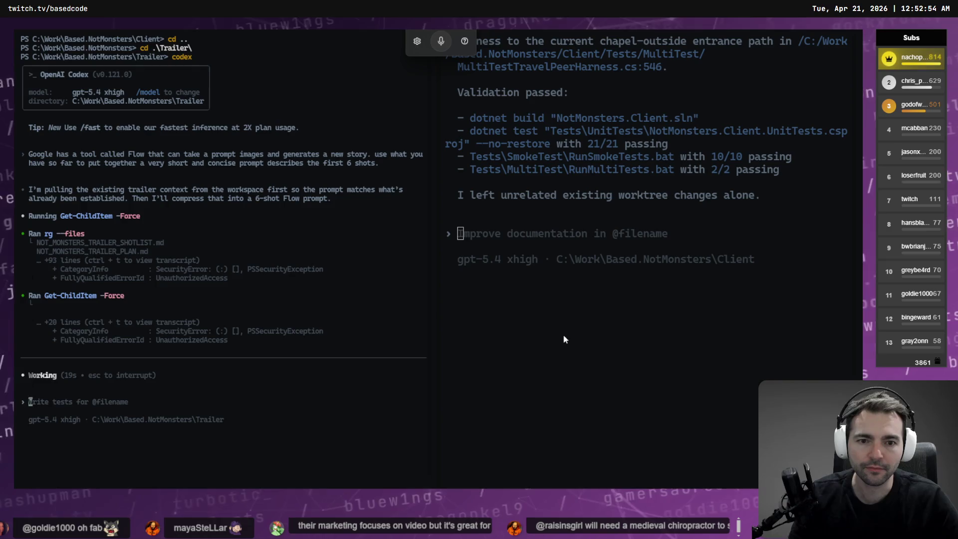
pyautogui.hotkey('alt', 'Tab')
pyautogui.hotkey('alt', 'Tab')
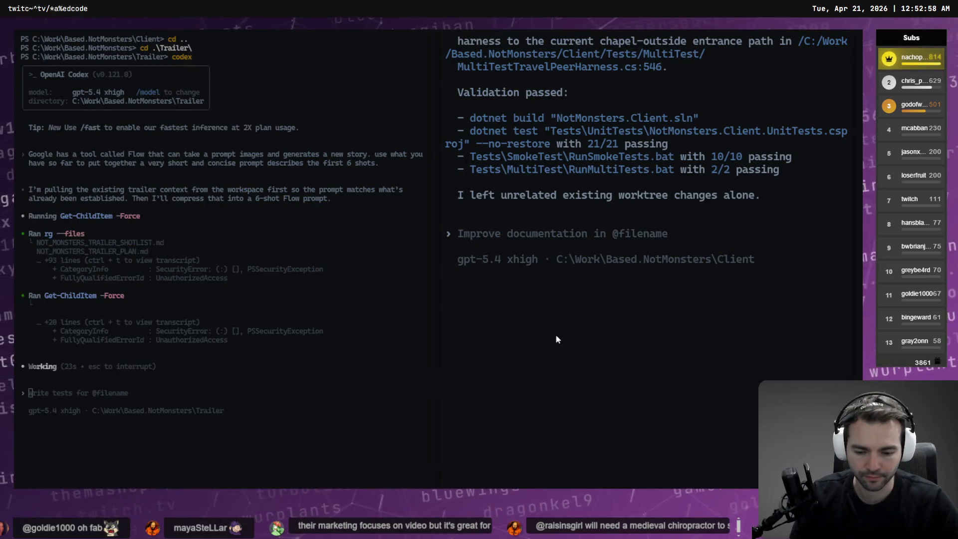
# Leave Codex working and switch to Fork to view the unstaged local changes
pyautogui.click(557, 339)
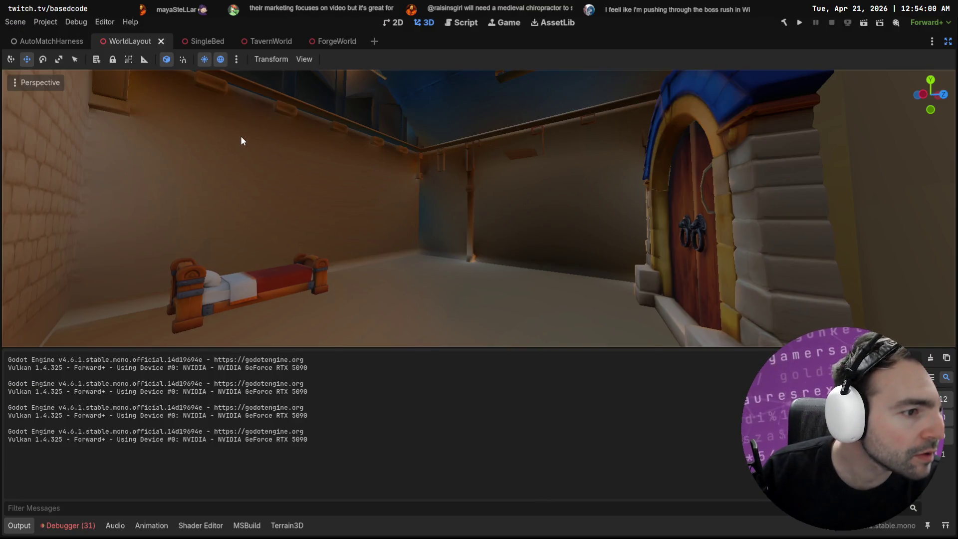
pyautogui.hotkey('alt', 'Tab')
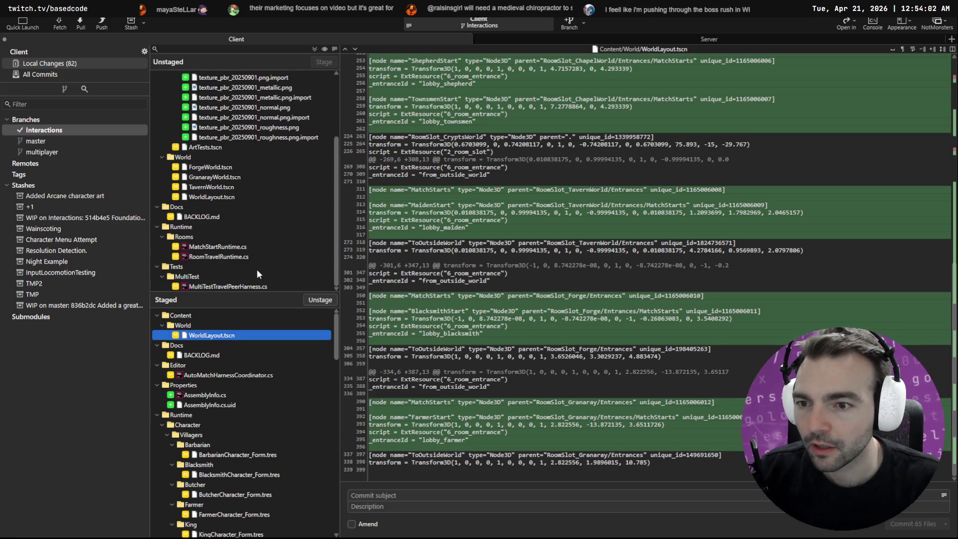
pyautogui.scroll(3, 256, 260)
pyautogui.click(212, 227)
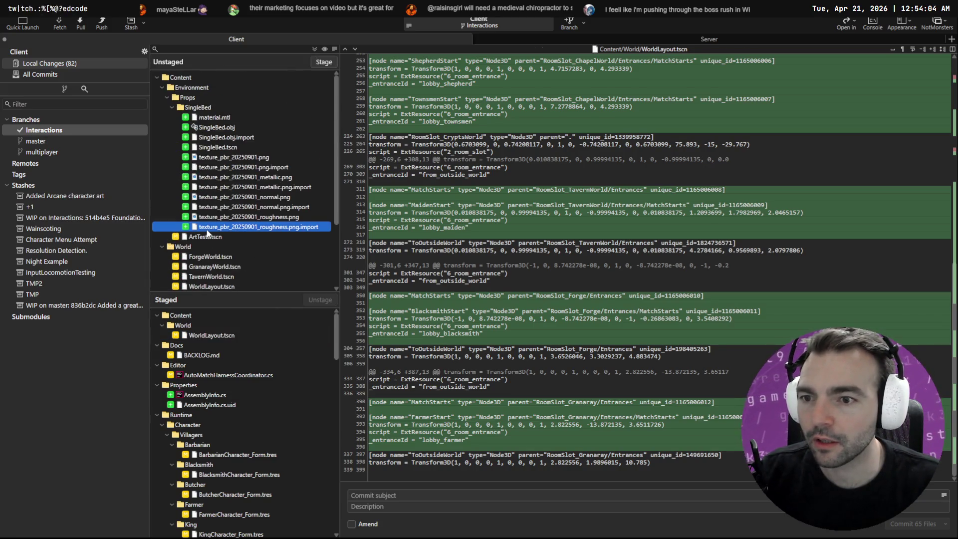
# Stage MatchStartRuntime.cs, RoomTravelRuntime.cs and MultiTestTravelPeerHarness.cs in Fork
pyautogui.hotkey('ctrl', 'a')
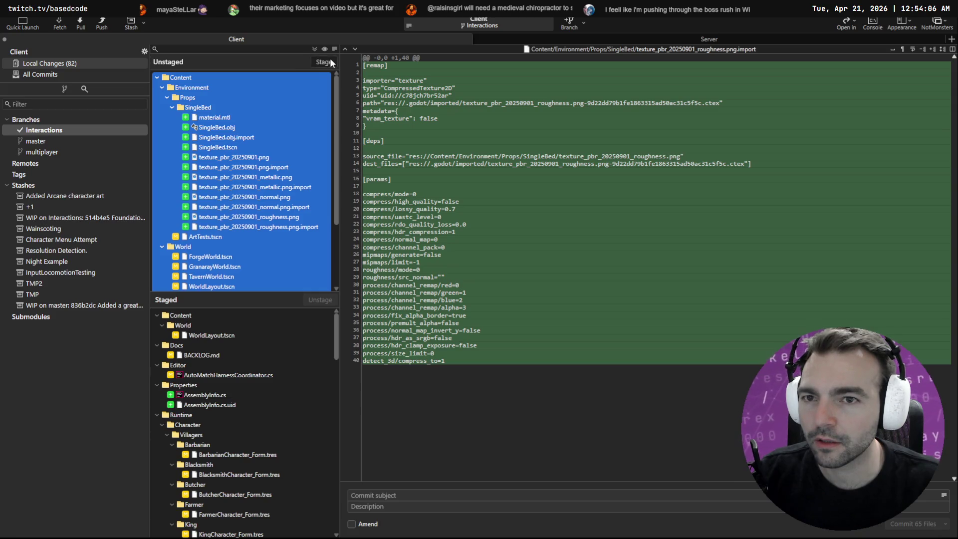
pyautogui.scroll(-3, 265, 265)
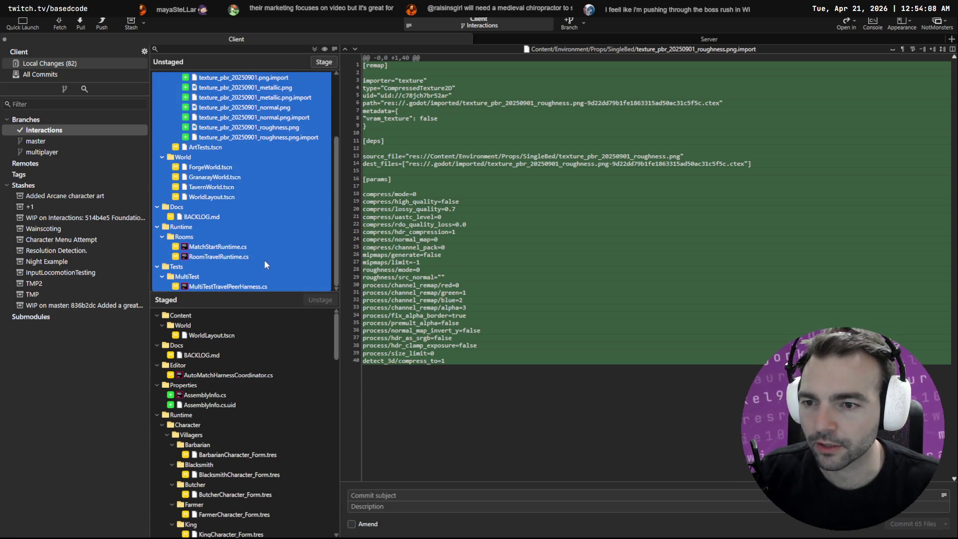
pyautogui.click(238, 248)
pyautogui.keyDown('ctrl'); pyautogui.click(241, 256); pyautogui.keyUp('ctrl')
pyautogui.keyDown('ctrl'); pyautogui.click(241, 283); pyautogui.keyUp('ctrl')
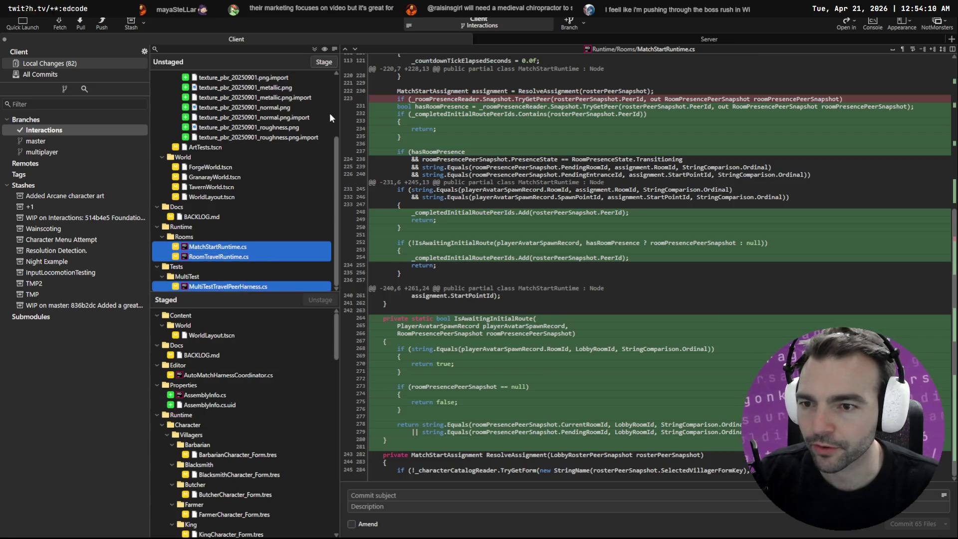
pyautogui.click(325, 63)
# Review the ForgeWorld.tscn and BACKLOG.md diffs
pyautogui.click(225, 240)
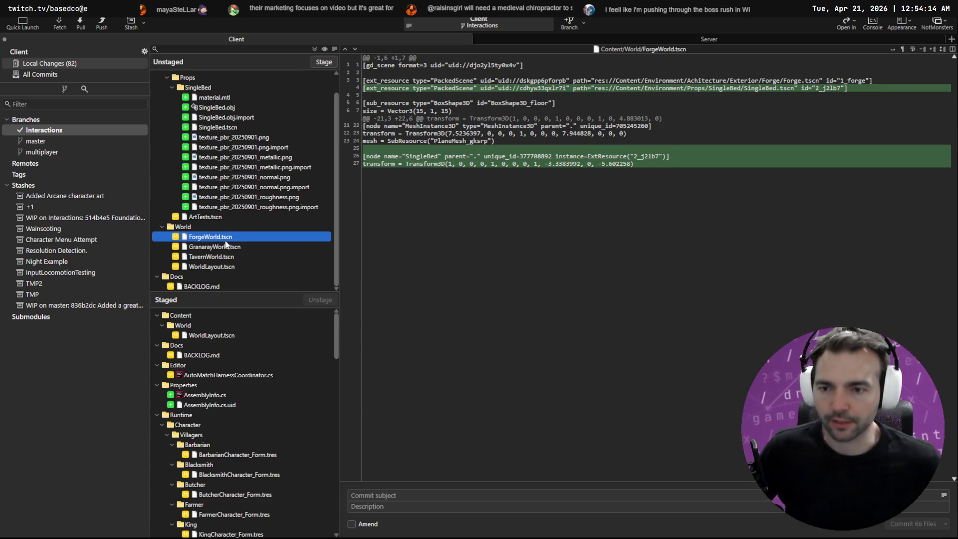
pyautogui.click(201, 286)
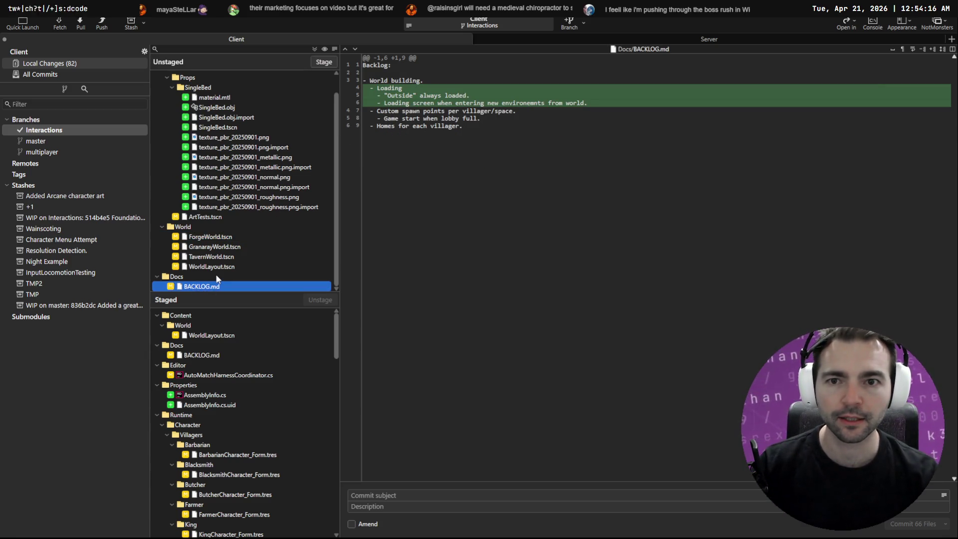
pyautogui.press('Up')
pyautogui.press('Up')
pyautogui.press('Up')
pyautogui.scroll(1, 237, 228)
pyautogui.scroll(-1, 238, 226)
pyautogui.scroll(-10, 265, 452)
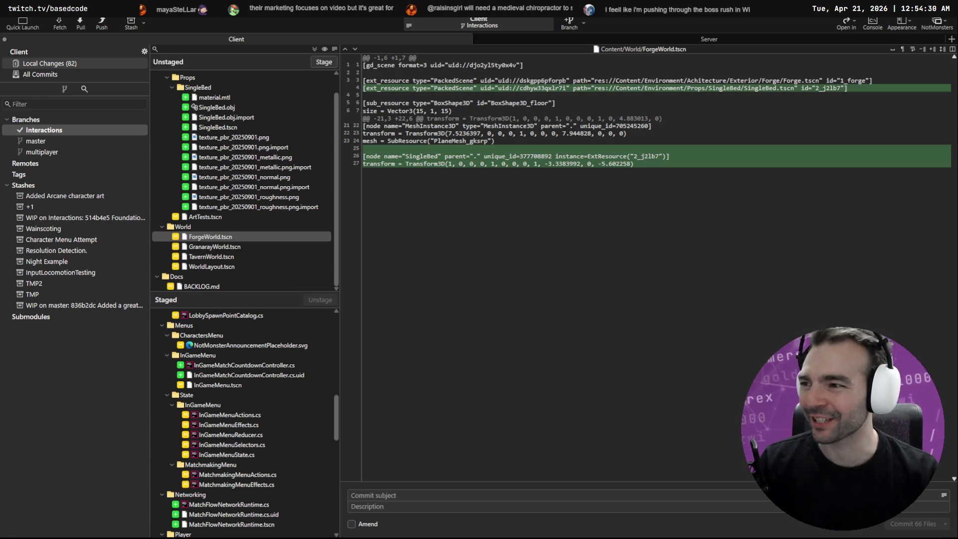
# Copy Codex's six-shot werewolf village prompt into the Google Flow prompt box
pyautogui.moveTo(598, 90)
pyautogui.hotkey('alt', 'Tab')
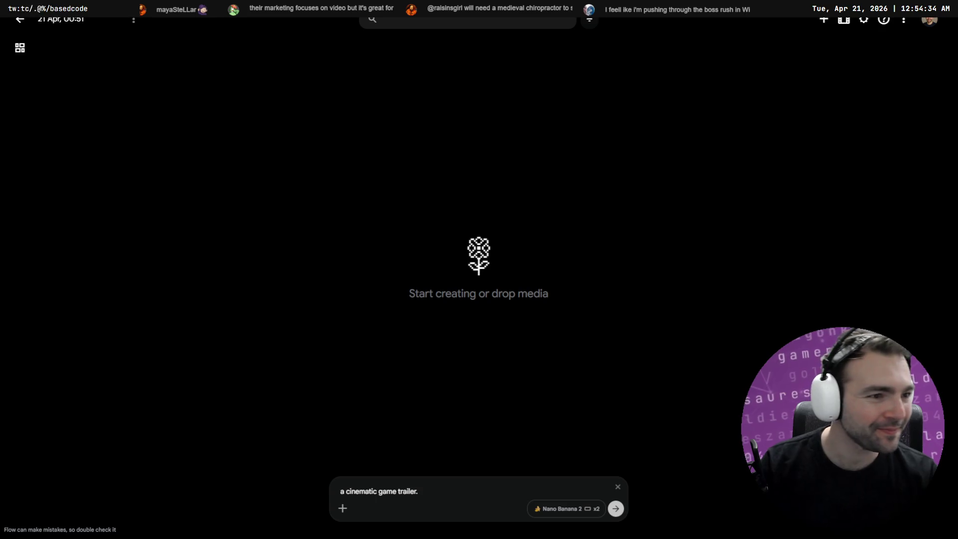
pyautogui.hotkey('alt', 'Tab')
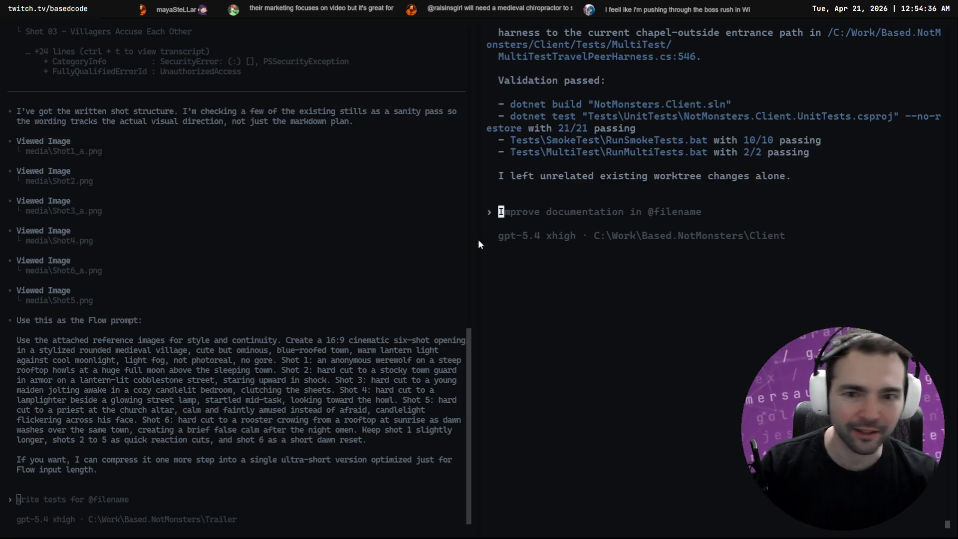
pyautogui.moveTo(13, 340)
pyautogui.mouseDown()
pyautogui.moveTo(393, 443)
pyautogui.moveTo(113, 466)
pyautogui.moveTo(369, 443)
pyautogui.mouseUp()
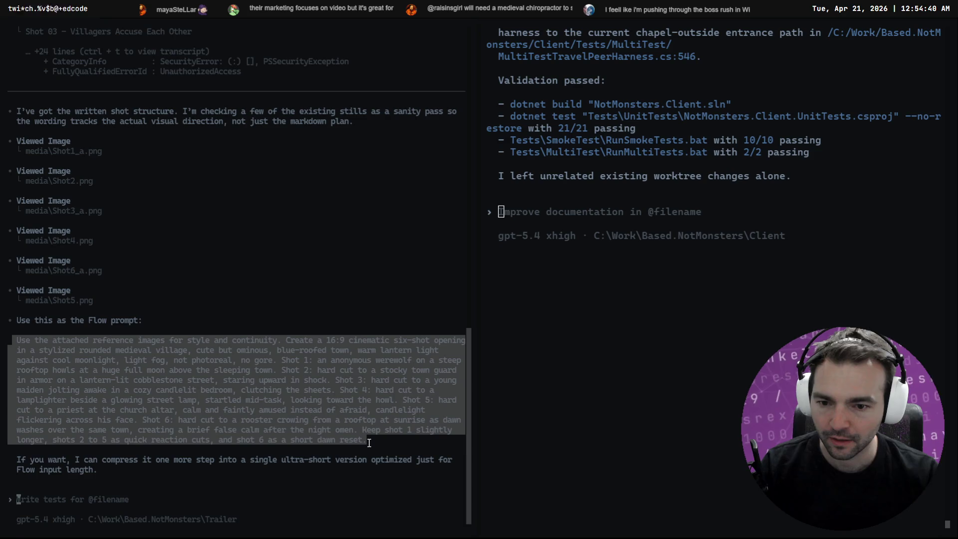
pyautogui.hotkey('ctrl', 'c')
pyautogui.hotkey('alt', 'Tab')
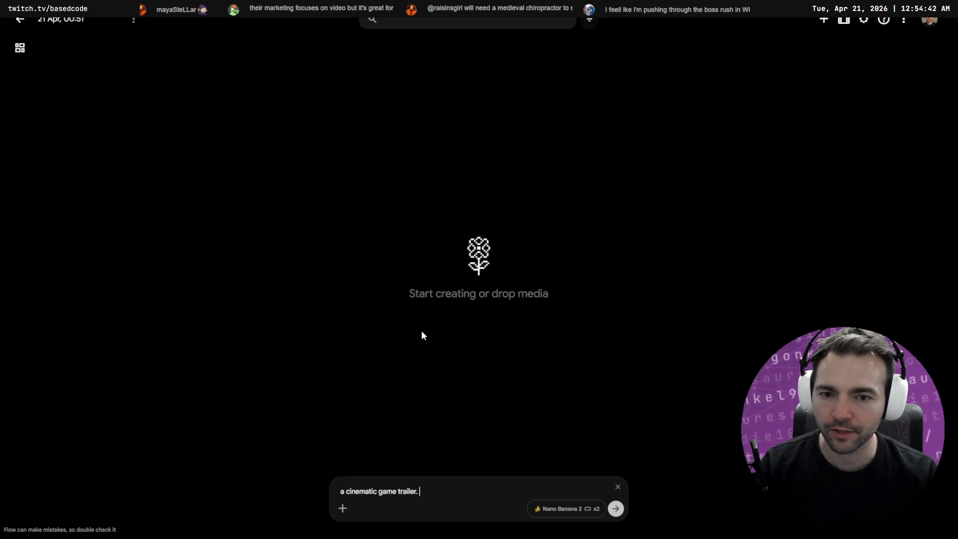
pyautogui.hotkey('ctrl', 'v')
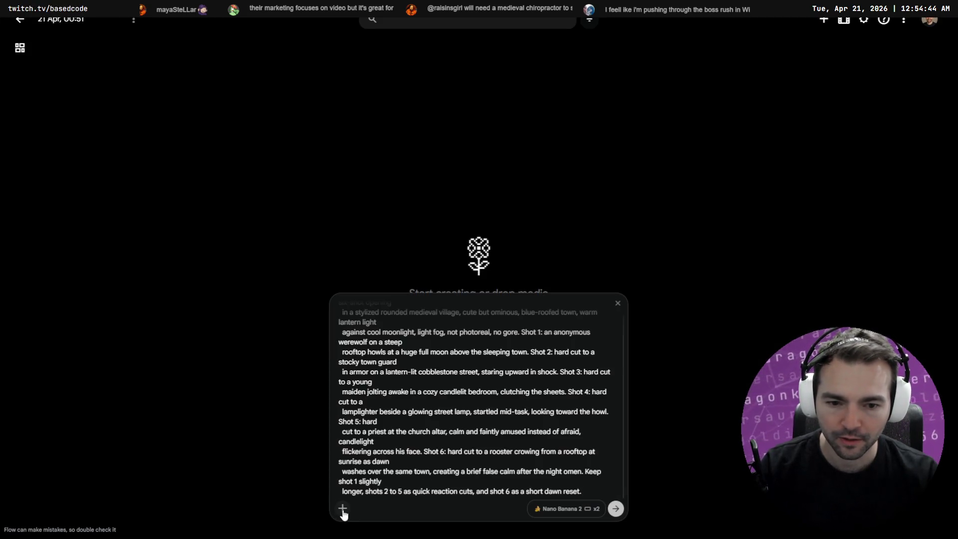
# Open Flow's reference image picker, then bring up the tldraw 'Not Monster' storyboard
pyautogui.click(342, 509)
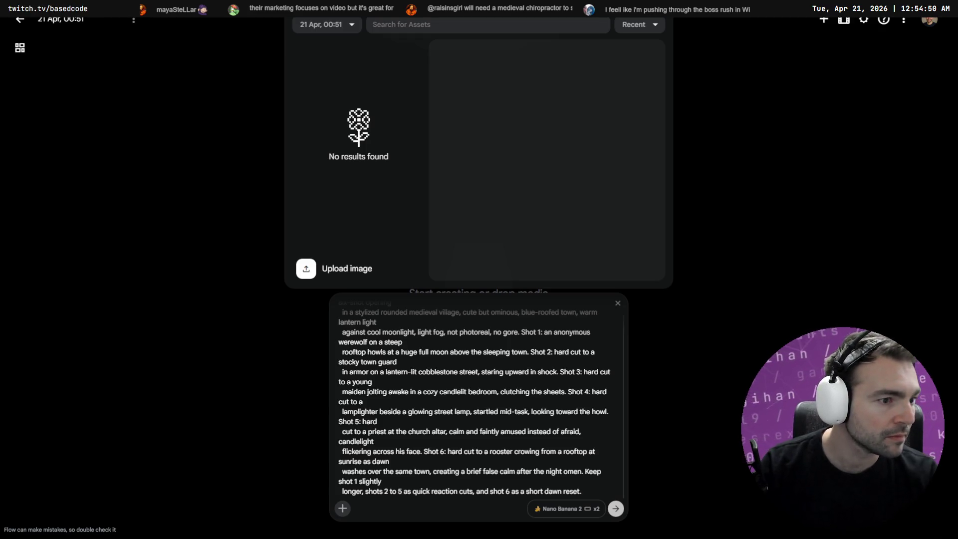
pyautogui.hotkey('alt', 'Tab')
pyautogui.scroll(-5, 435, 199)
pyautogui.scroll(5, 514, 309)
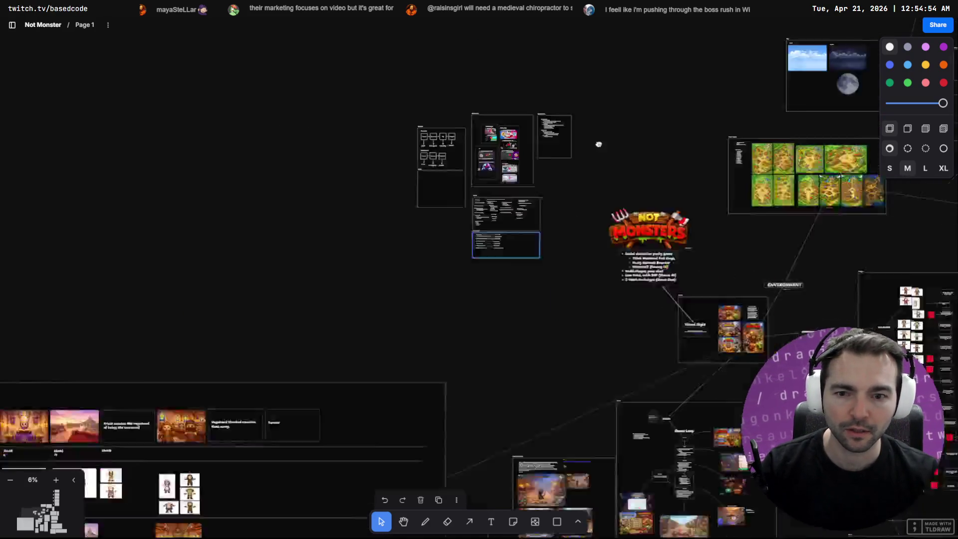
# Download the original Shot 1 werewolf image from the board and show it in Downloads
pyautogui.scroll(5, 379, 266)
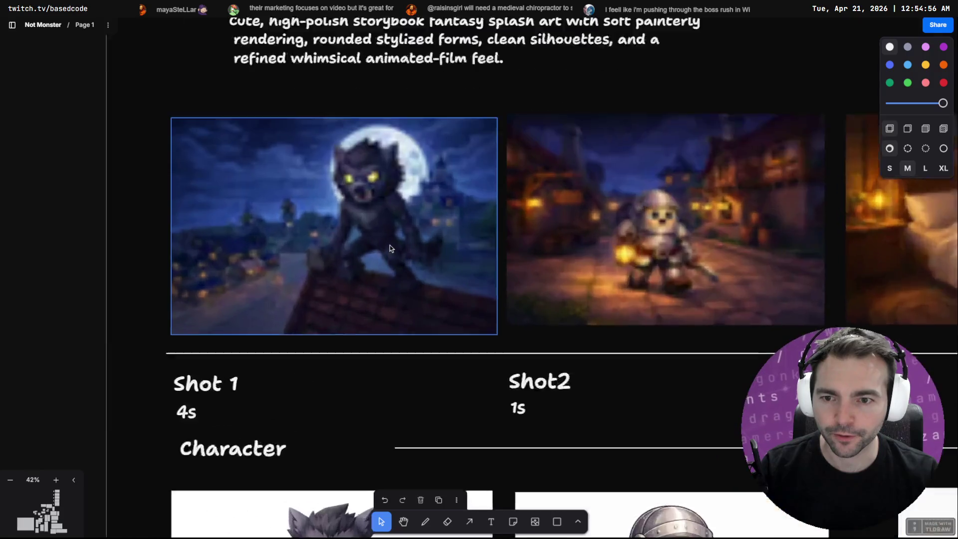
pyautogui.rightClick(390, 244)
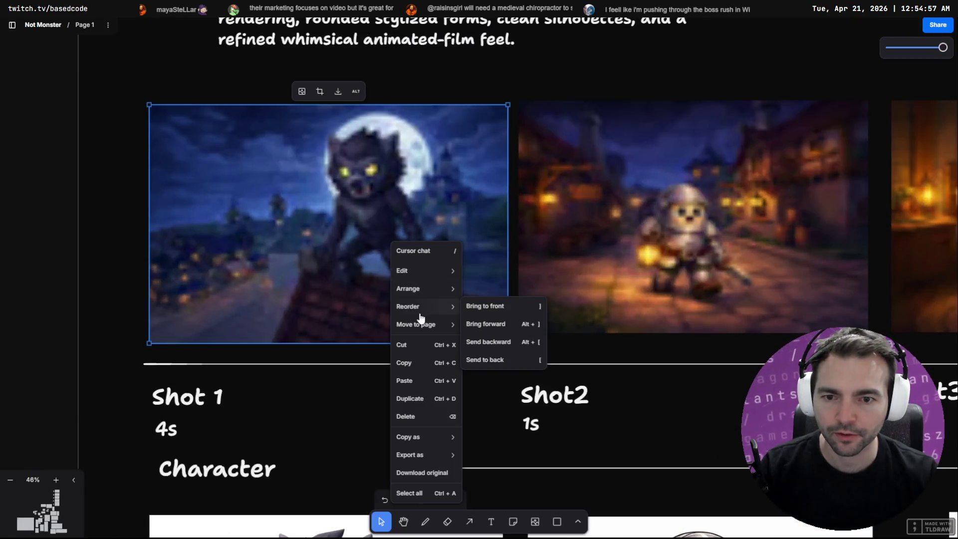
pyautogui.click(434, 479)
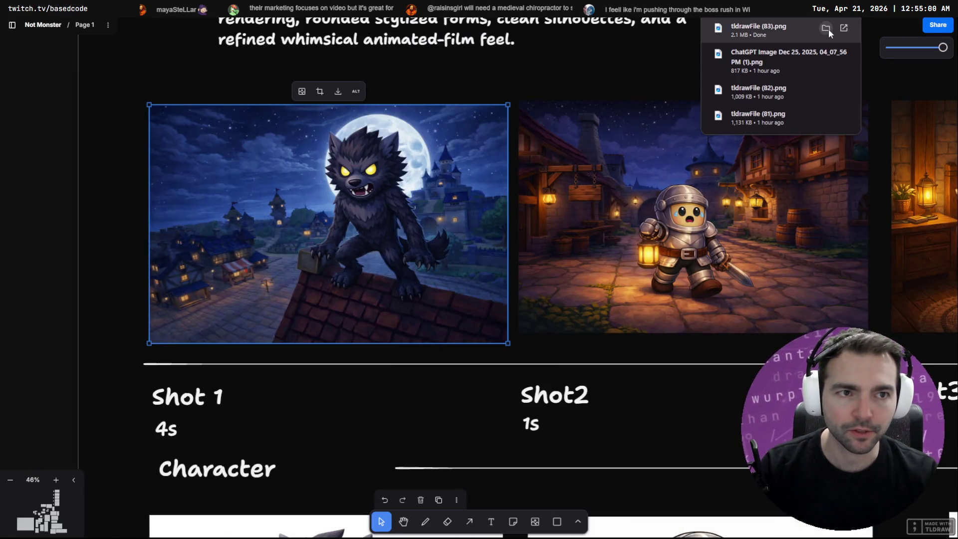
pyautogui.click(830, 28)
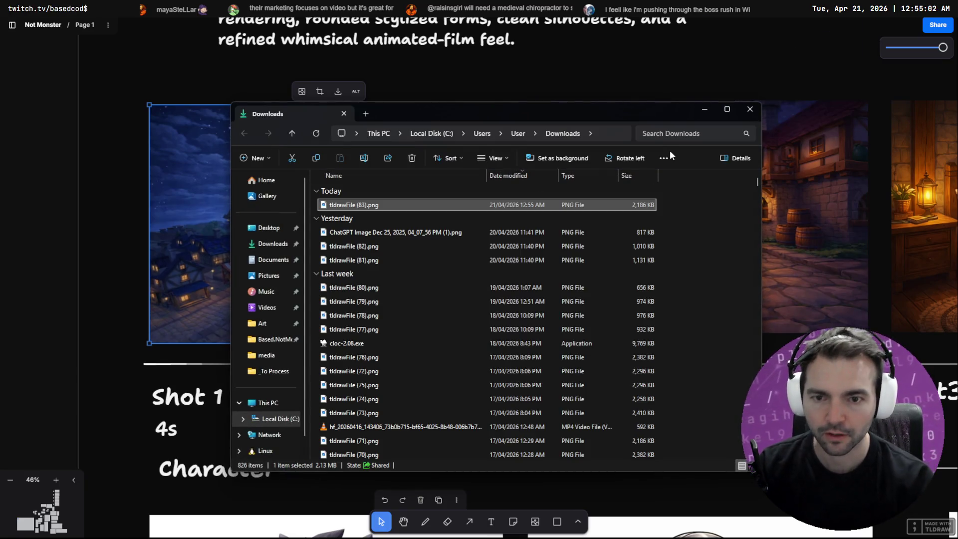
# Create a Shots folder in Downloads and move the renamed Shot1.png into it
pyautogui.hotkey('ctrl', 'shift', 'n')
pyautogui.write('Shots')
pyautogui.press('Return')
pyautogui.press('Up')
pyautogui.press('F2')
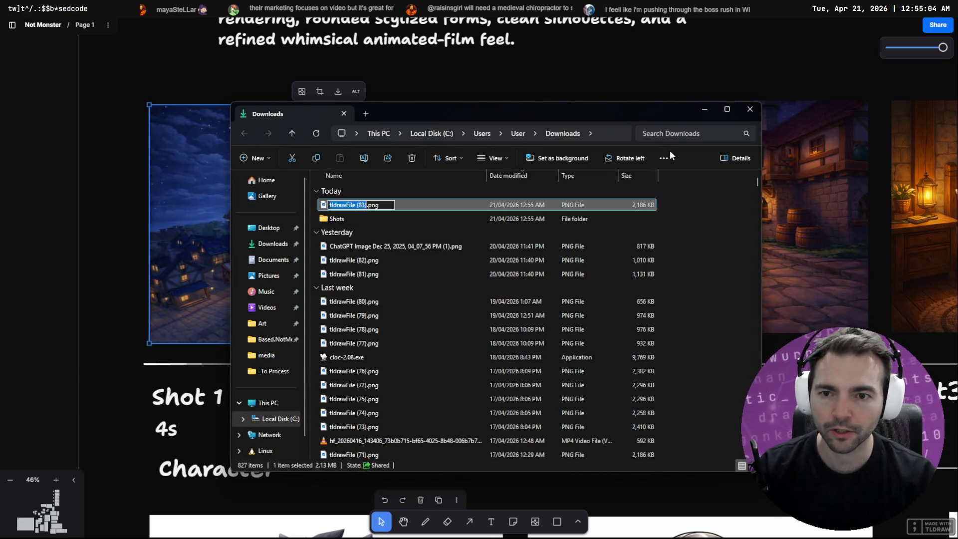
pyautogui.write('t1')
pyautogui.press('Return')
pyautogui.hotkey('ctrl', 'x')
pyautogui.press('Down')
pyautogui.press('Return')
pyautogui.hotkey('ctrl', 'v')
pyautogui.hotkey('alt', 'Up')
# Download the original Shot2 guard image and rename it Shot2.png
pyautogui.click(788, 164)
pyautogui.rightClick(700, 172)
pyautogui.moveTo(751, 261)
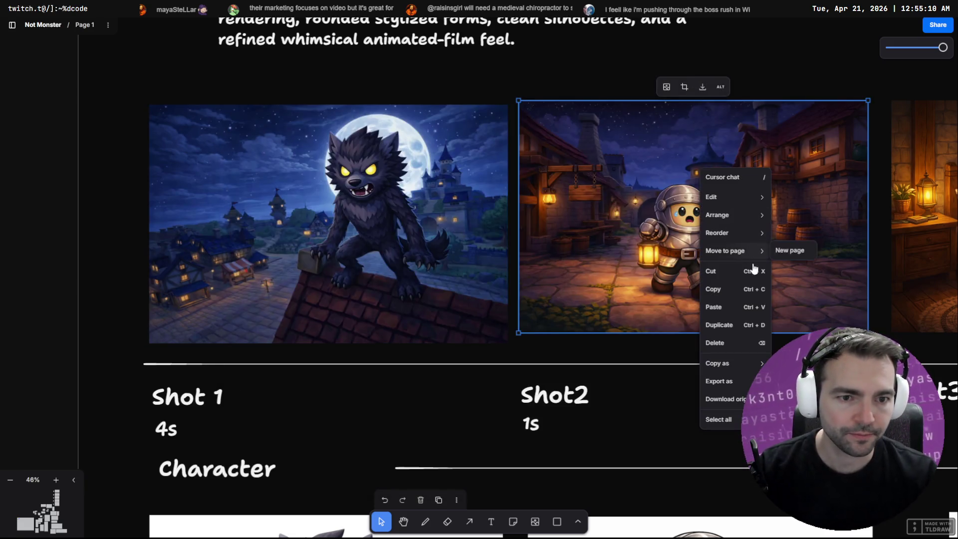
pyautogui.click(723, 399)
pyautogui.hotkey('alt', 'Tab')
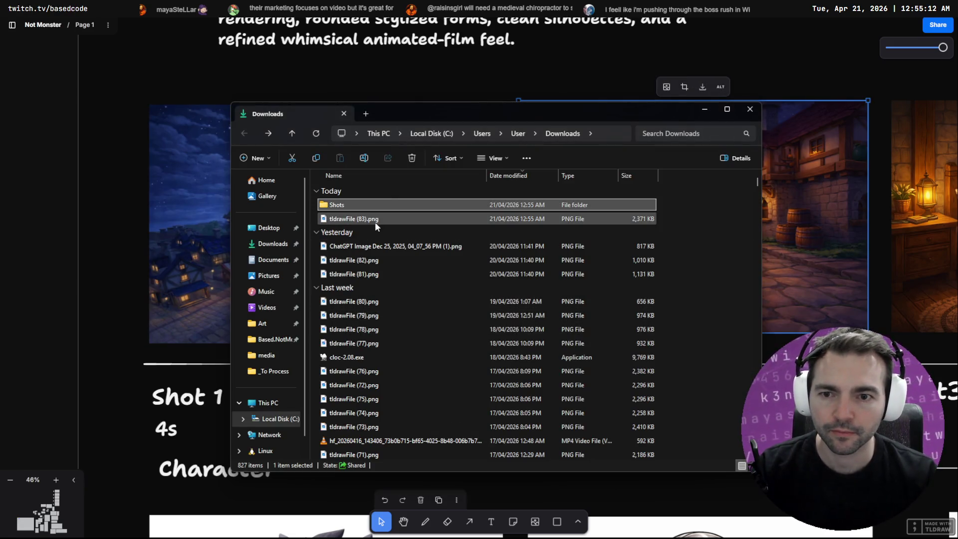
pyautogui.click(375, 222)
pyautogui.press('F2')
pyautogui.write('Shot2')
pyautogui.press('Return')
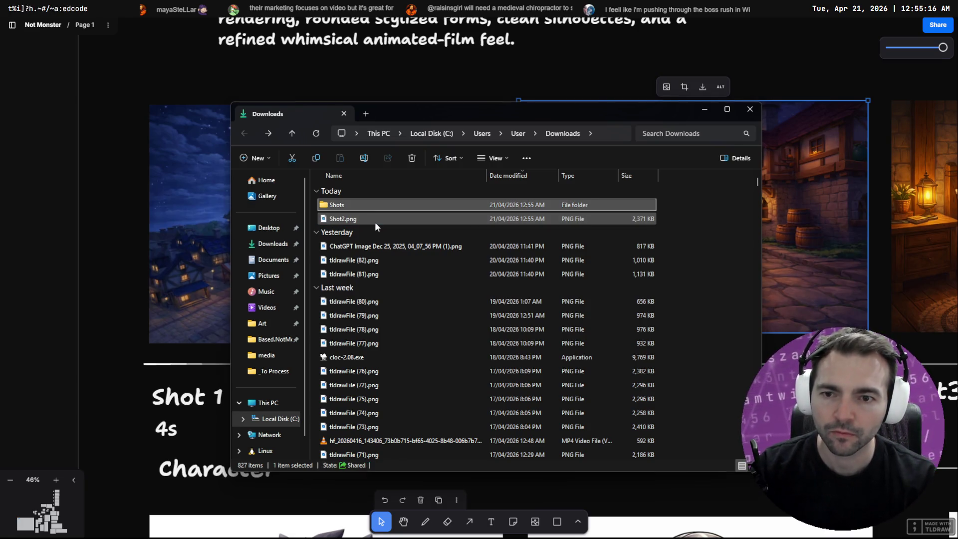
# Dismiss the move warning, check the Shots folder, and return to the storyboard
pyautogui.press('Return')
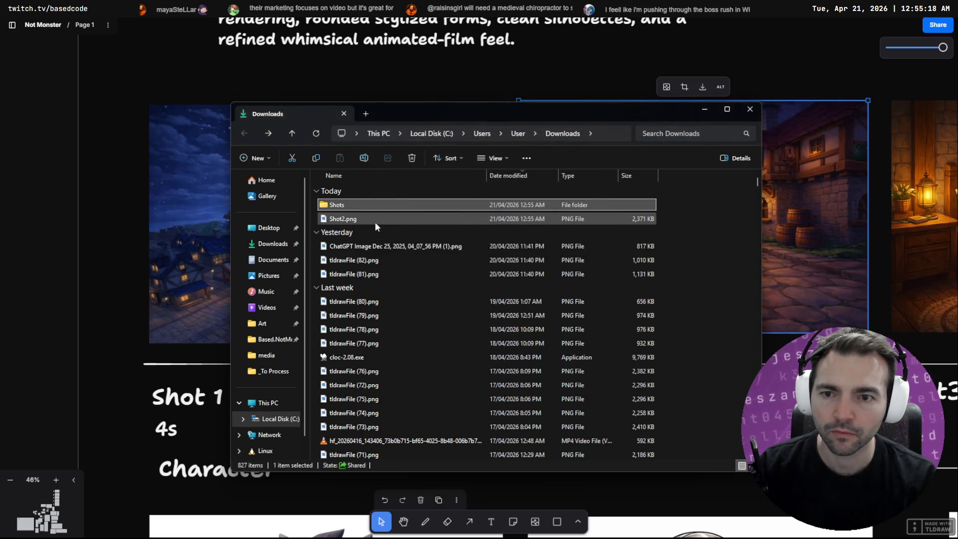
pyautogui.press('Return')
pyautogui.hotkey('alt', 'Left')
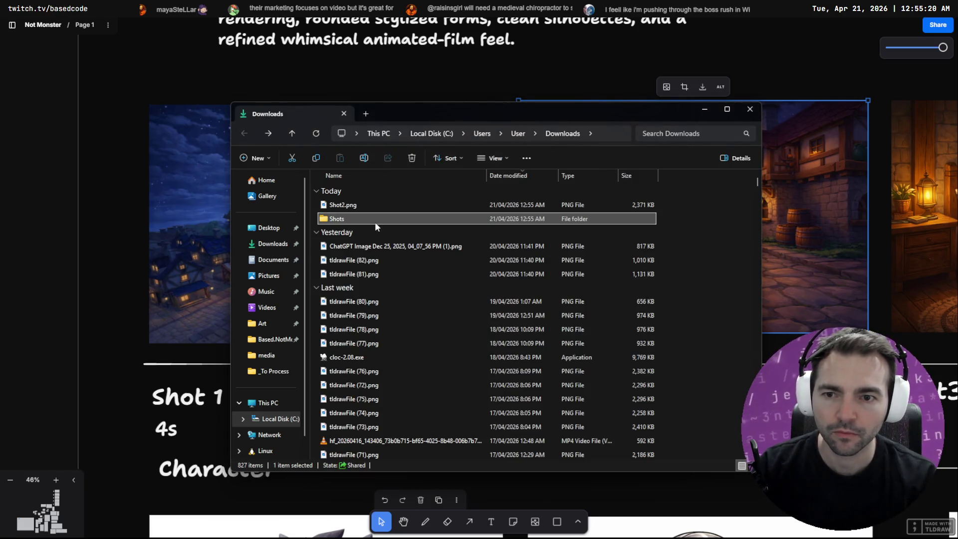
pyautogui.hotkey('alt', 'space')
pyautogui.press('n')
pyautogui.press('Tab')
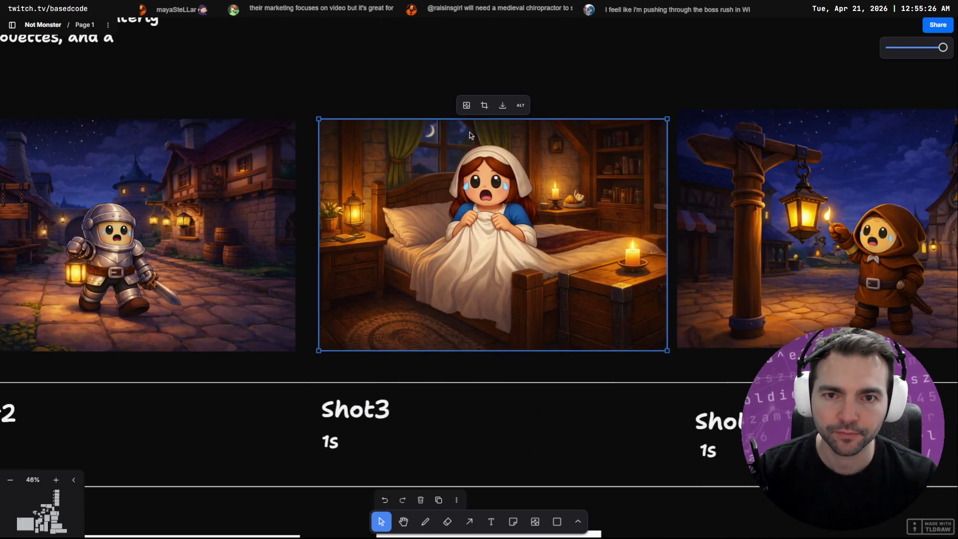
# Rename the Shot3 download to Shot3.png and move it into the Shots folder
pyautogui.hotkey('alt', 'Tab')
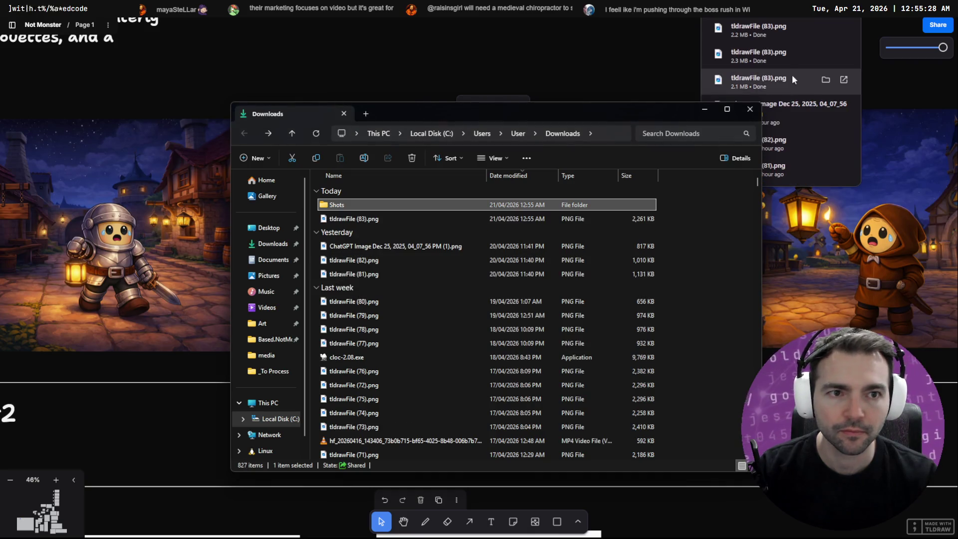
pyautogui.click(378, 221)
pyautogui.press('F2')
pyautogui.write('Shot3')
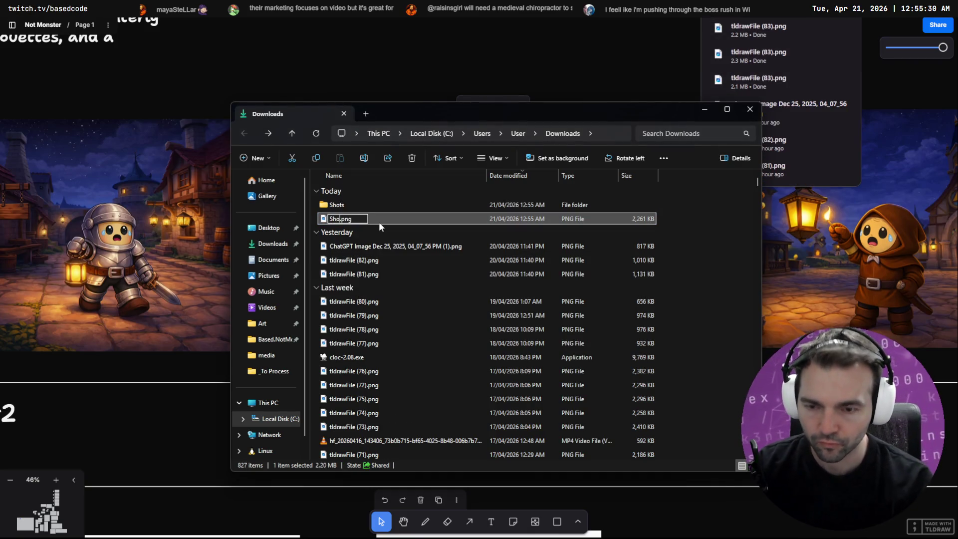
pyautogui.press('Return')
pyautogui.moveTo(379, 222); pyautogui.dragTo(370, 205)
# Download the Shot4 lamplighter image, rename it Shot4.png, and file it in Shots
pyautogui.hotkey('alt', 'Tab')
pyautogui.click(760, 220)
pyautogui.rightClick(778, 222)
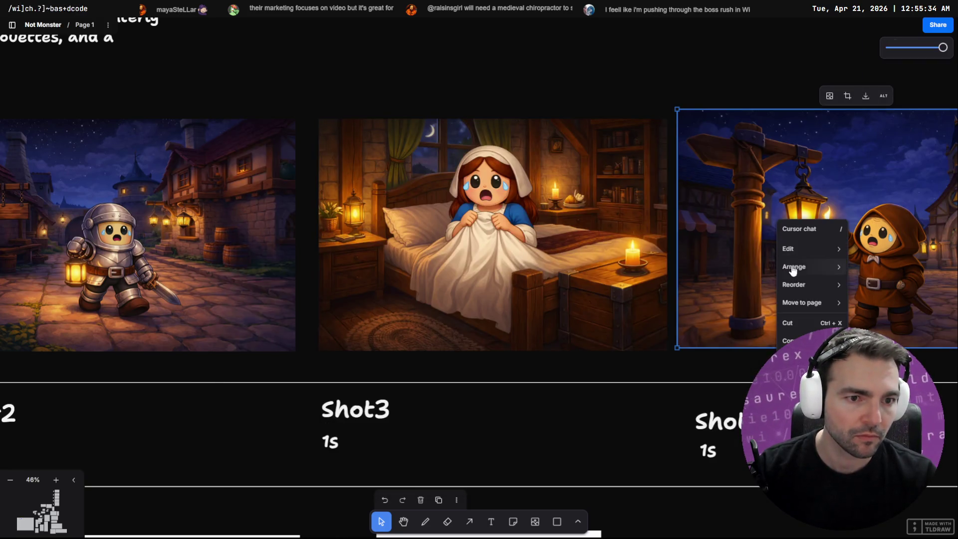
pyautogui.click(866, 96)
pyautogui.hotkey('alt', 'Tab')
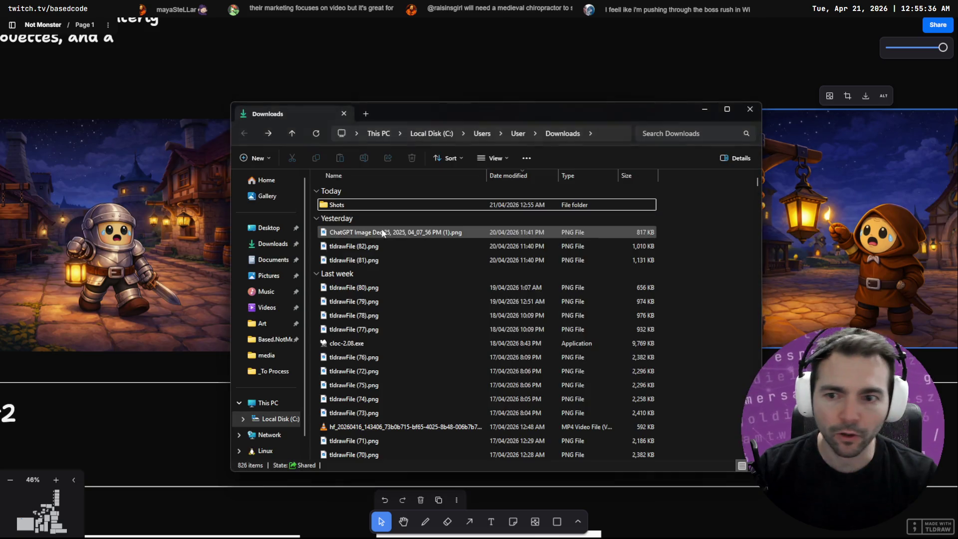
pyautogui.click(339, 218)
pyautogui.click(354, 218)
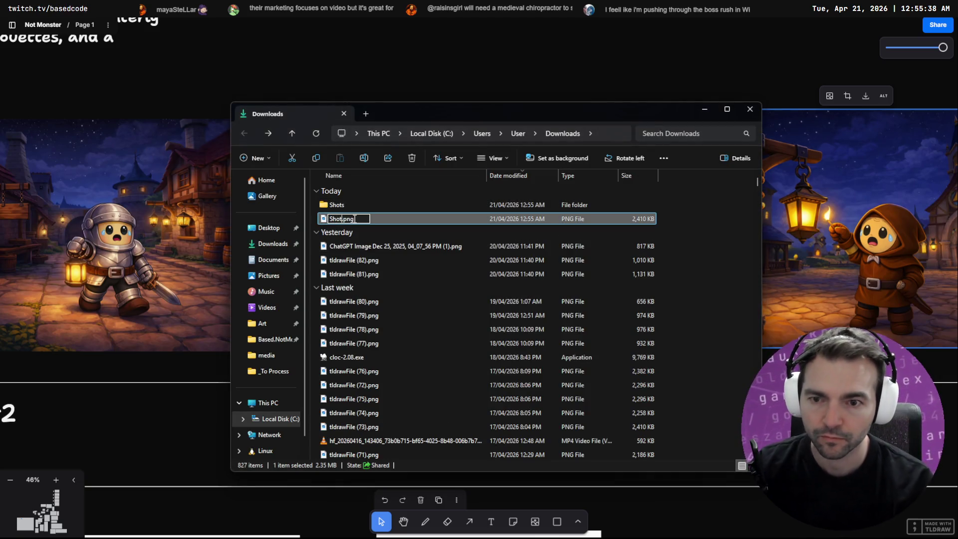
pyautogui.write('4')
pyautogui.press('Return')
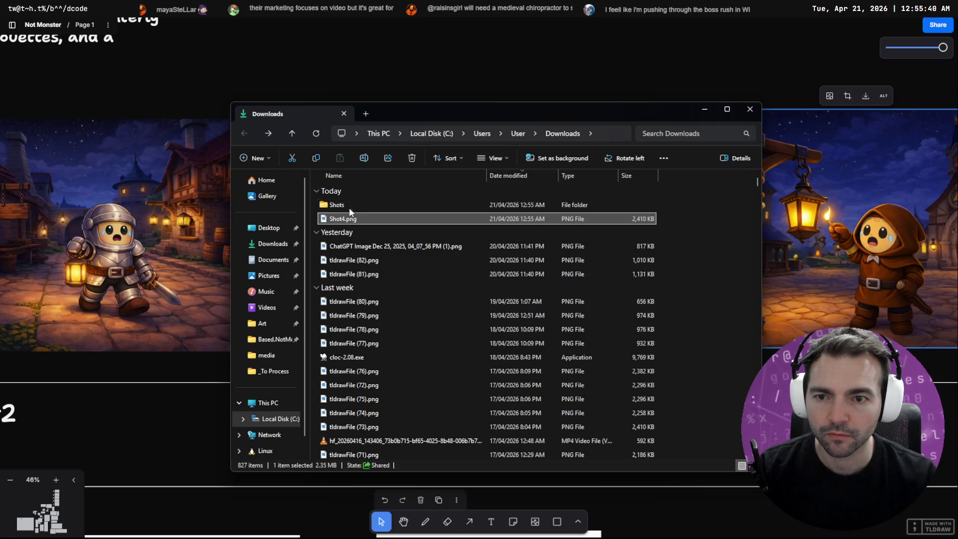
pyautogui.moveTo(353, 219); pyautogui.dragTo(337, 205)
# Download the priest image, rename it Shot5.png, and file it in Shots
pyautogui.hotkey('alt', 'Tab')
pyautogui.hscroll(5, 14, 253)
pyautogui.click(402, 244)
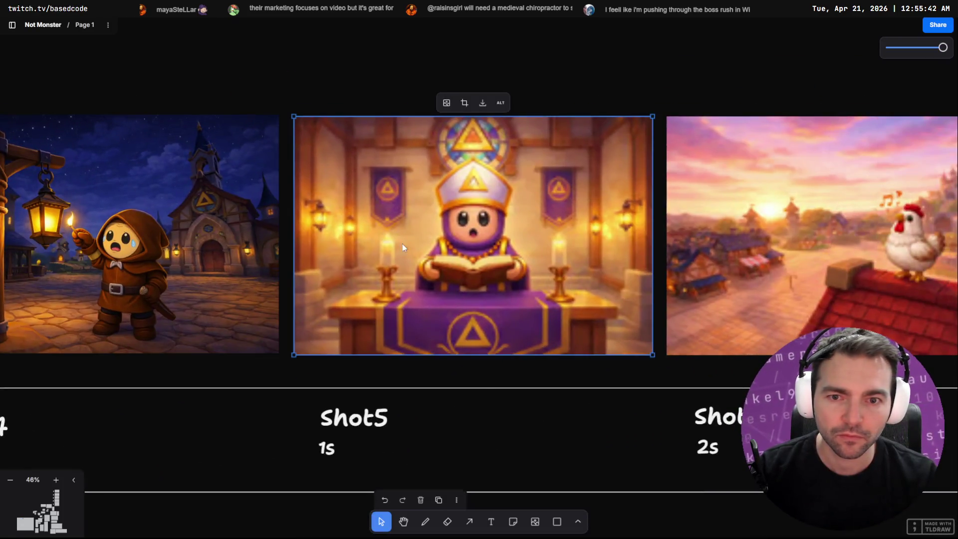
pyautogui.rightClick(402, 244)
pyautogui.click(484, 104)
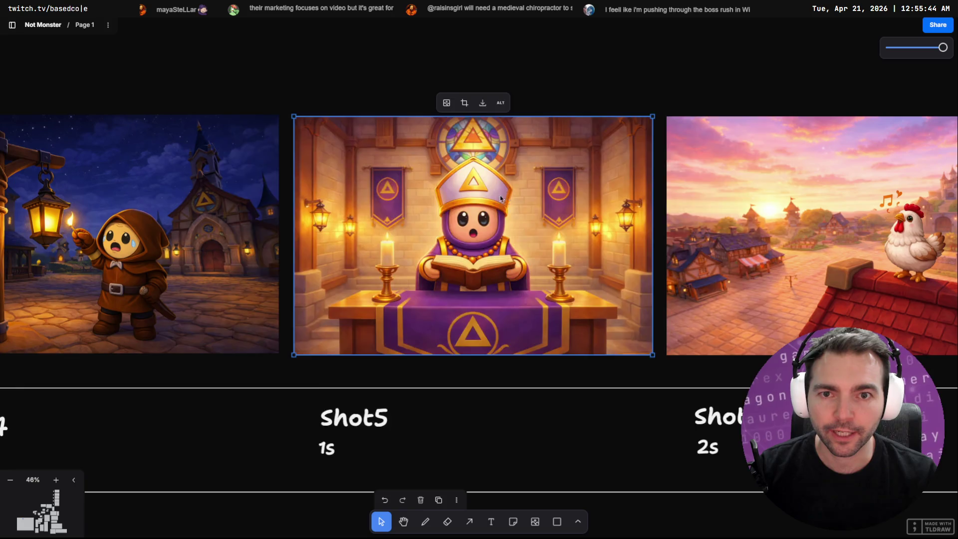
pyautogui.hotkey('alt', 'Tab')
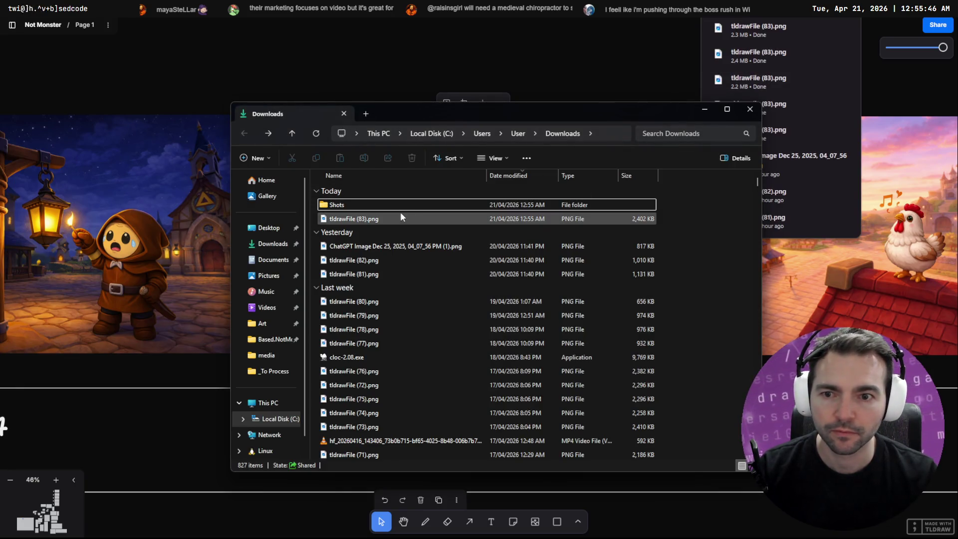
pyautogui.click(402, 218)
pyautogui.press('F2')
pyautogui.write('Shot5')
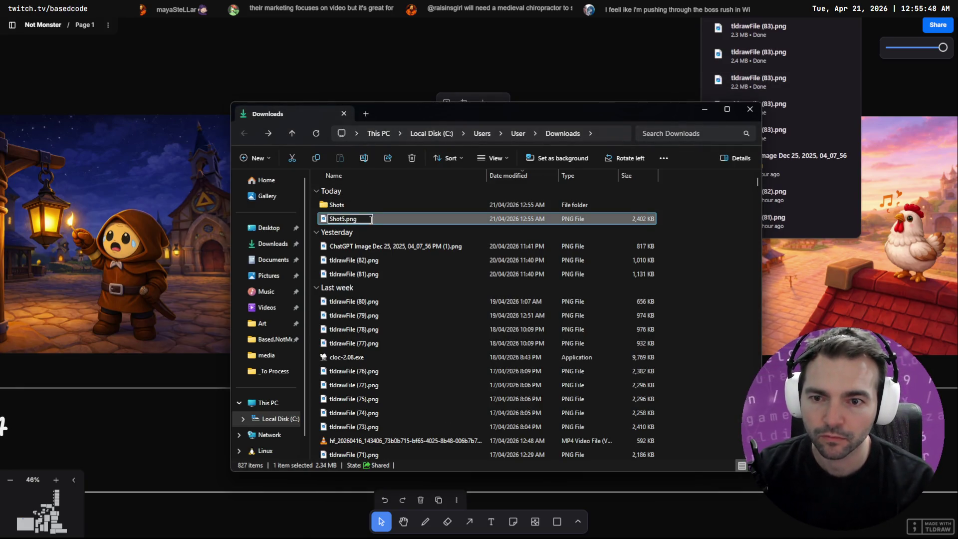
pyautogui.press('Return')
pyautogui.moveTo(379, 220); pyautogui.dragTo(354, 206)
# Download the rooster image, rename it Shot6.png, and file it in Shots
pyautogui.click(794, 191)
pyautogui.rightClick(794, 191)
pyautogui.click(854, 105)
pyautogui.hotkey('alt', 'Tab')
pyautogui.click(344, 219)
pyautogui.press('F2')
pyautogui.write('Shot')
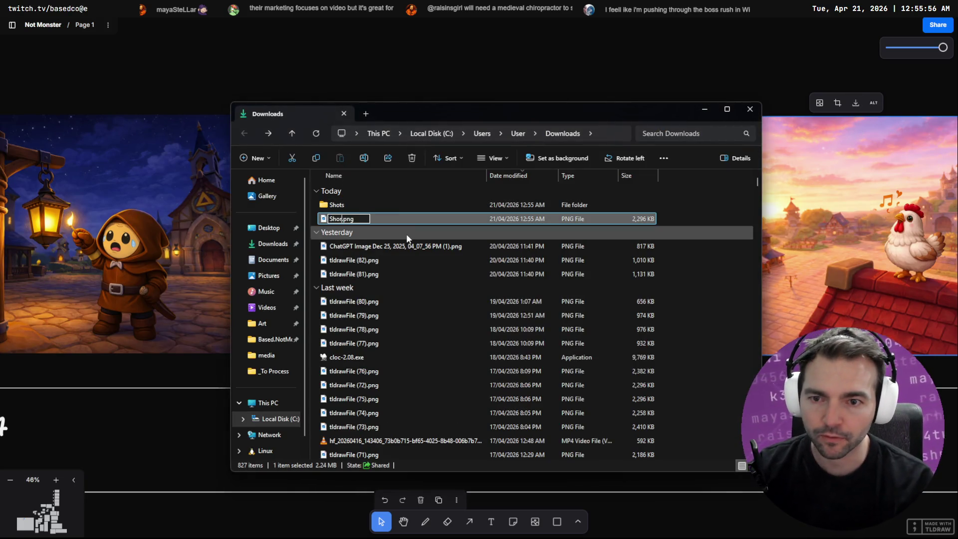
pyautogui.press('BackSpace')
pyautogui.write('t6')
pyautogui.press('Return')
pyautogui.moveTo(374, 219); pyautogui.dragTo(358, 204)
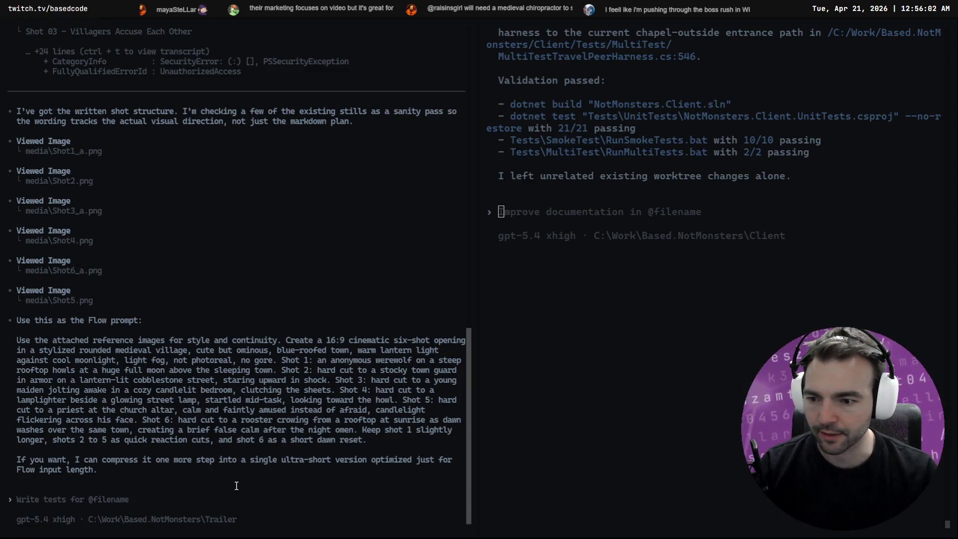
# Dictate and send a request to carry the wolf's howl through shots 1–6 until the chicken's crow
pyautogui.press('super+h')
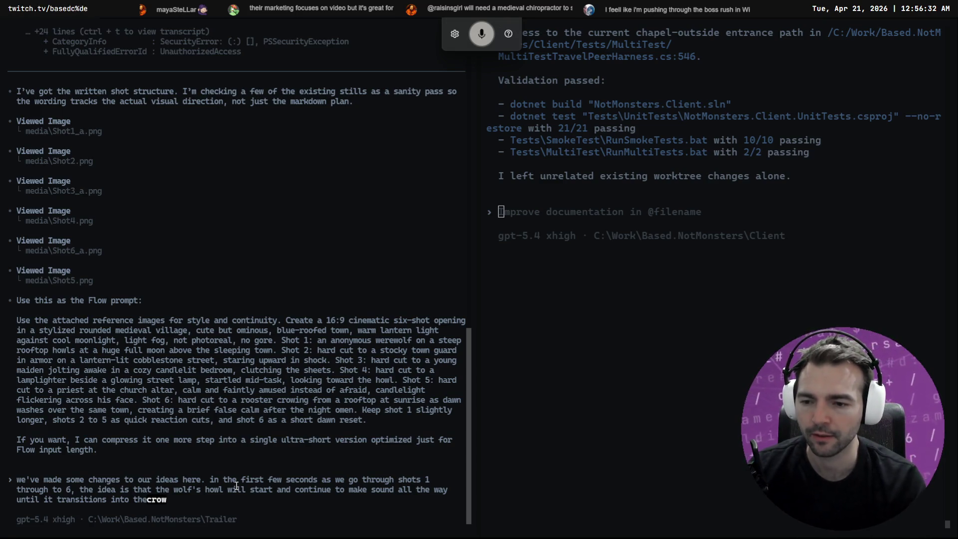
pyautogui.write('ckenb')
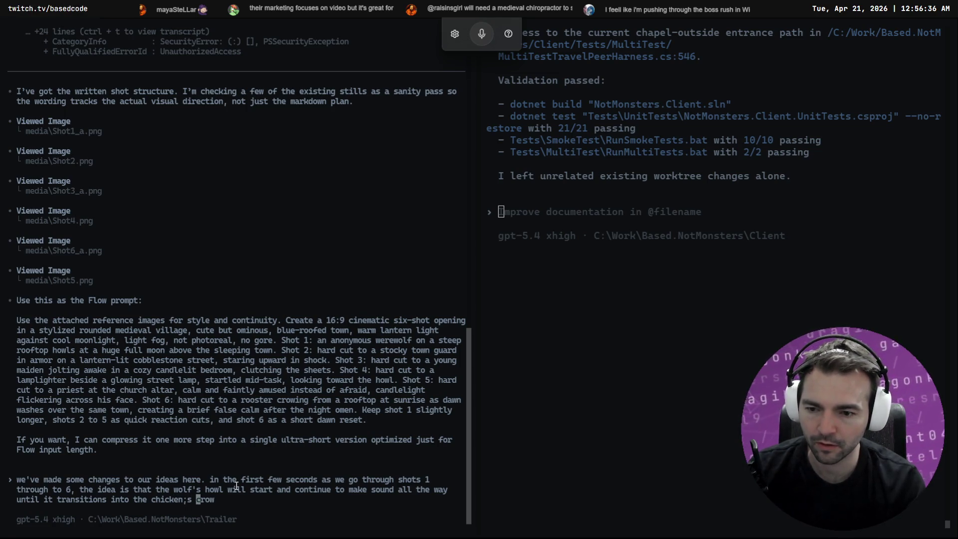
pyautogui.write("'s")
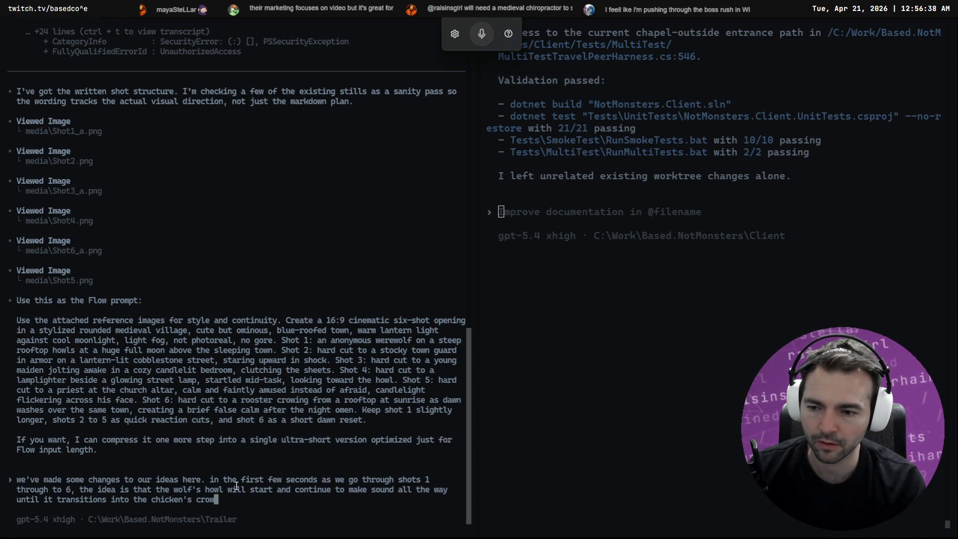
pyautogui.press('super+h')
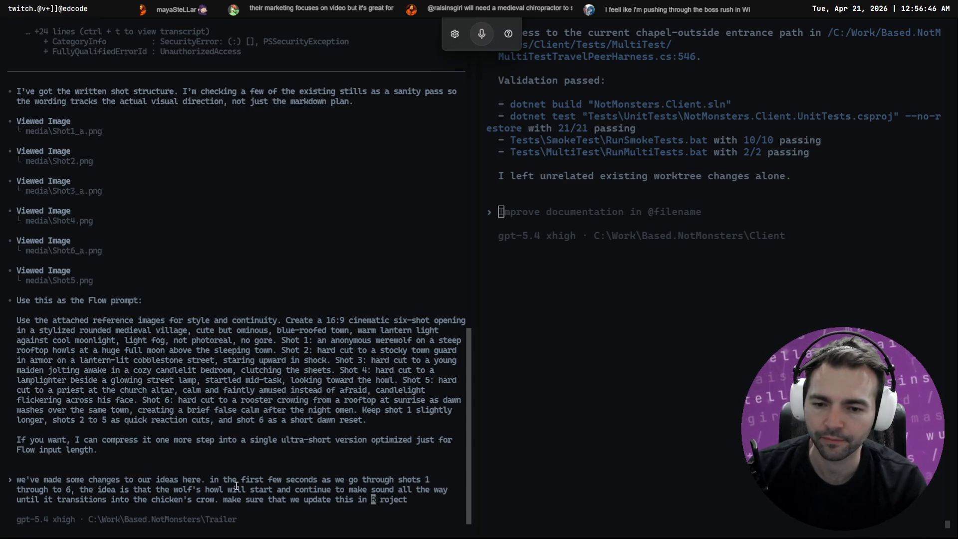
pyautogui.press('Return')
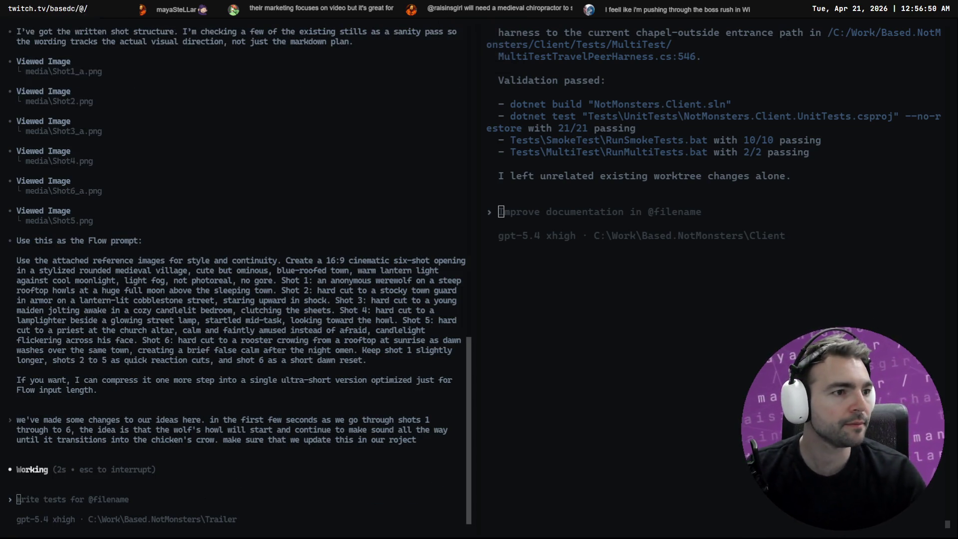
pyautogui.hotkey('alt', 'Tab')
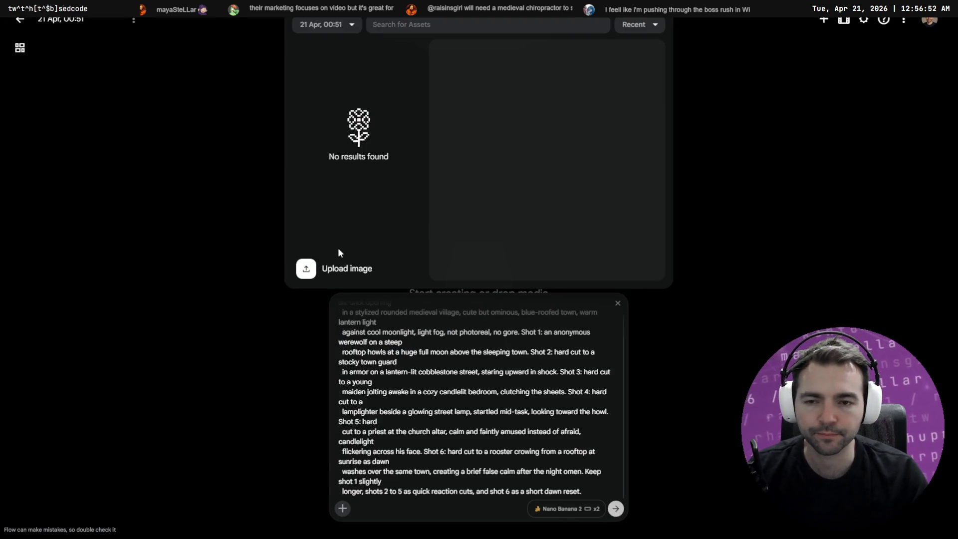
# Upload Shot1.png–Shot6.png from Downloads\Shots as reference images for the six-shot prompt
pyautogui.click(360, 281)
pyautogui.doubleClick(106, 93)
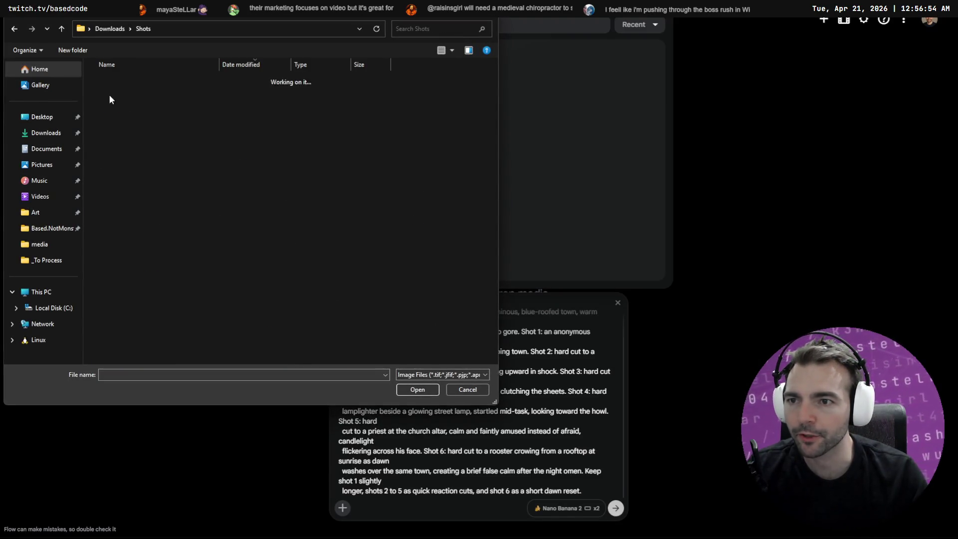
pyautogui.click(122, 163)
pyautogui.keyDown('shift'); pyautogui.click(133, 98); pyautogui.keyUp('shift')
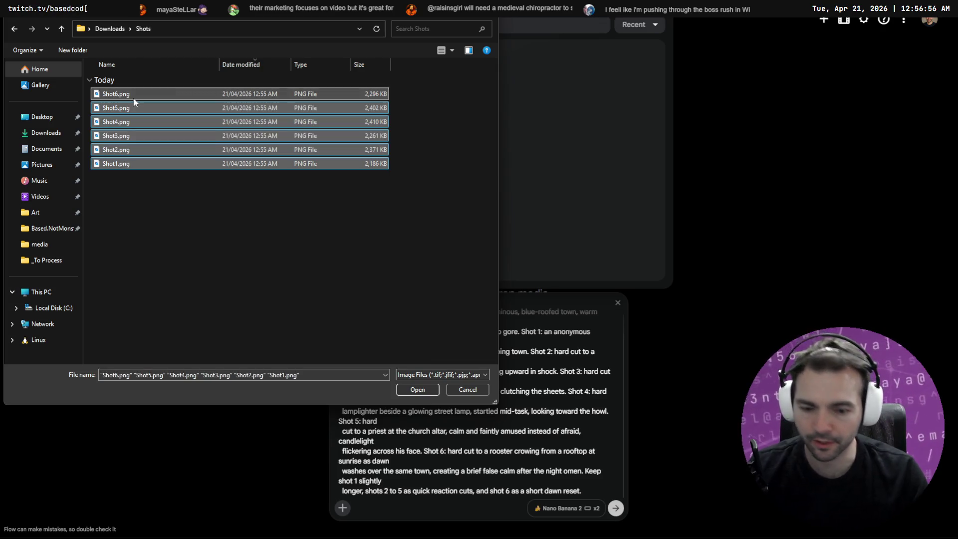
pyautogui.press('Return')
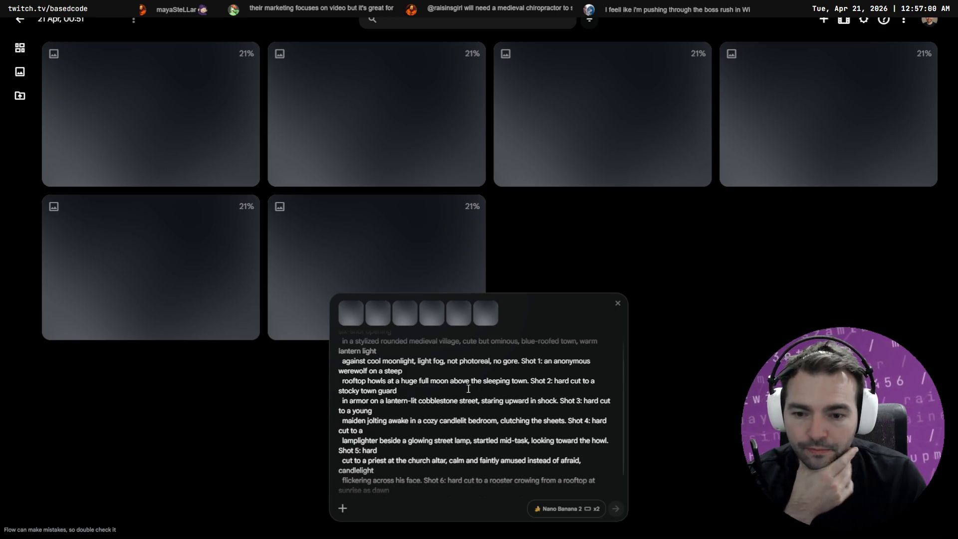
pyautogui.scroll(-1, 468, 388)
pyautogui.scroll(2, 447, 447)
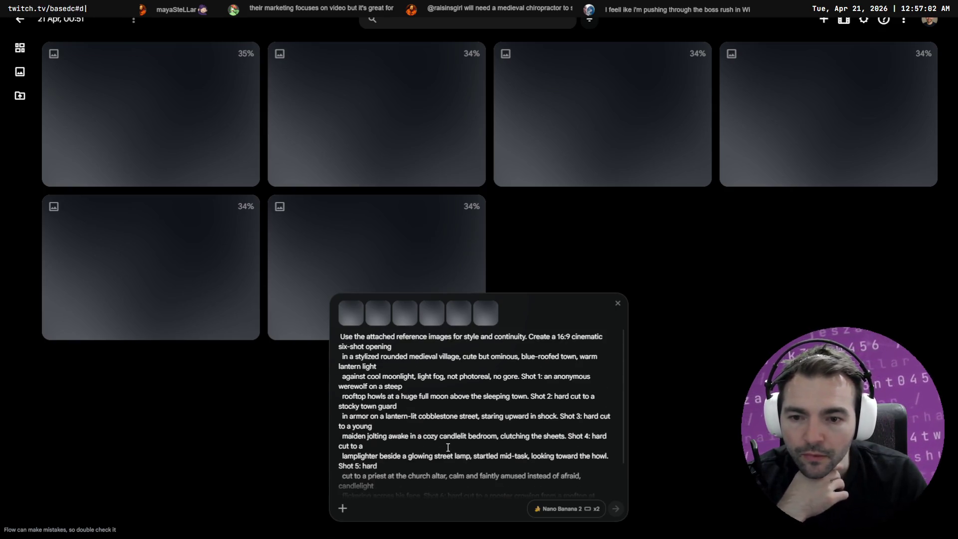
pyautogui.scroll(-2, 364, 457)
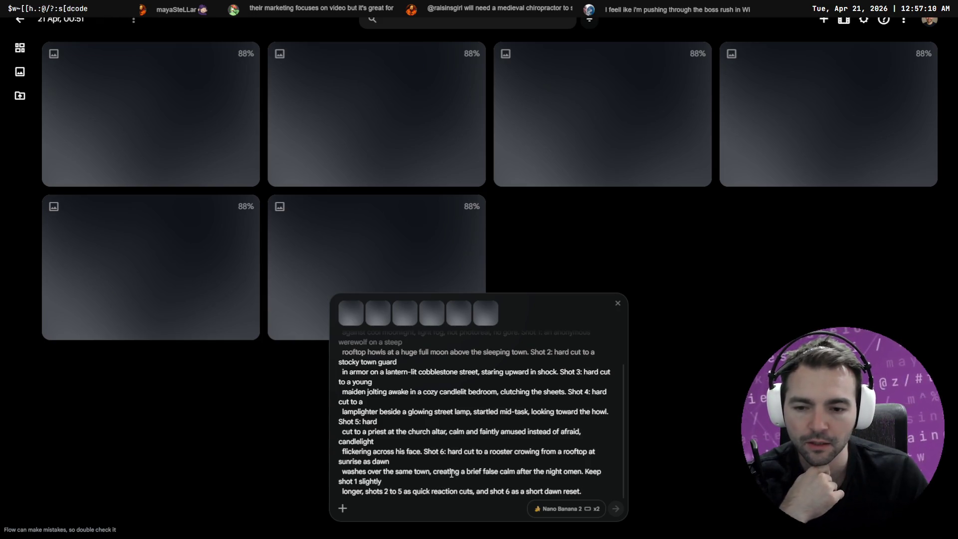
pyautogui.scroll(2, 503, 463)
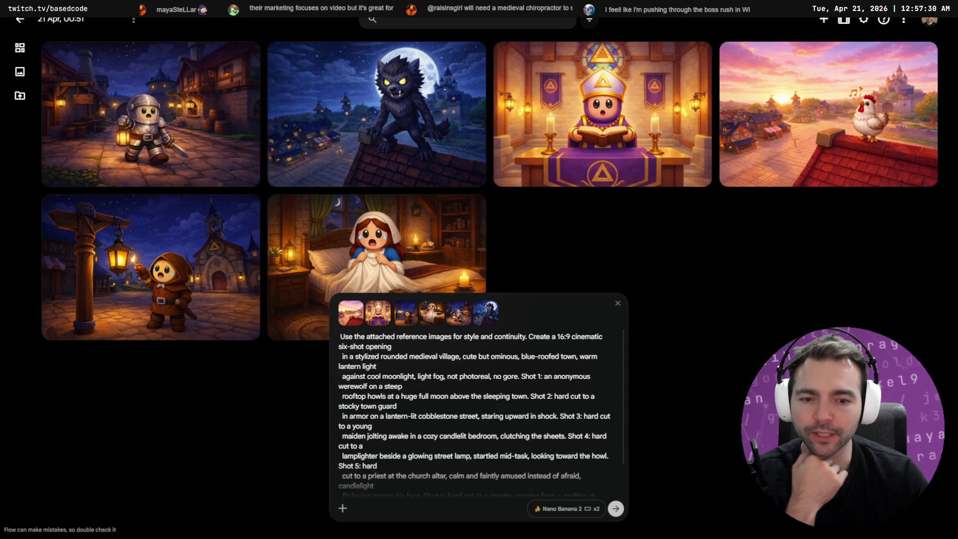
pyautogui.scroll(-2, 593, 474)
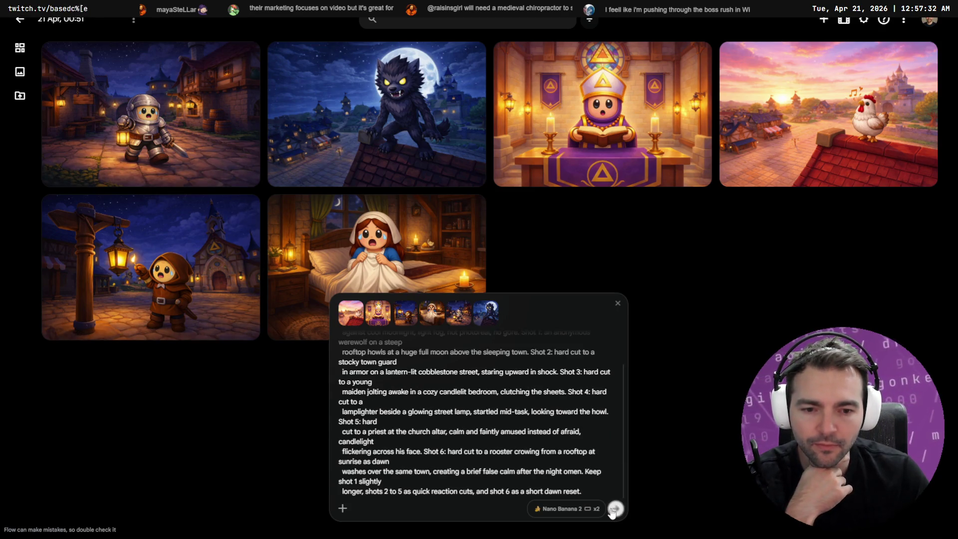
# Generate images from the six-shot prompt, then switch to Video and re-paste the same prompt
pyautogui.click(615, 508)
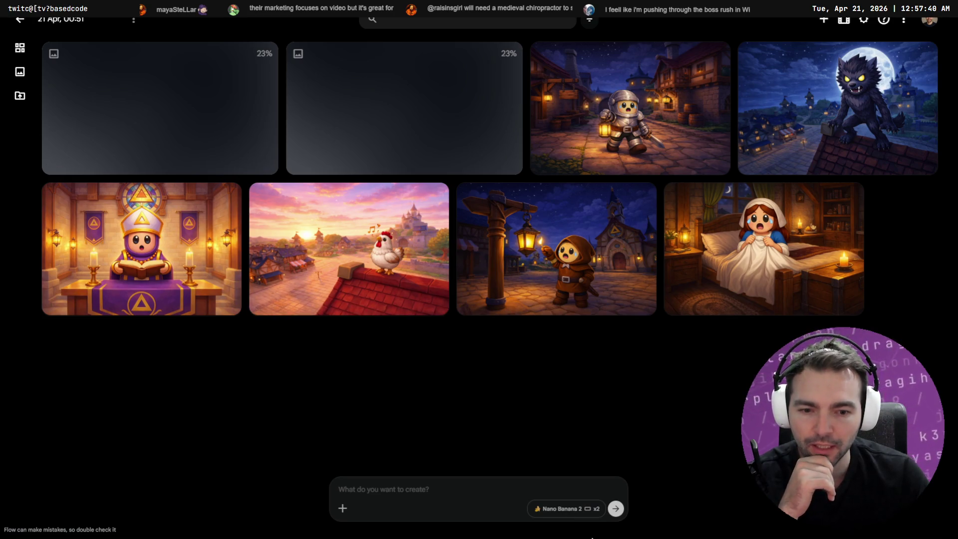
pyautogui.click(598, 513)
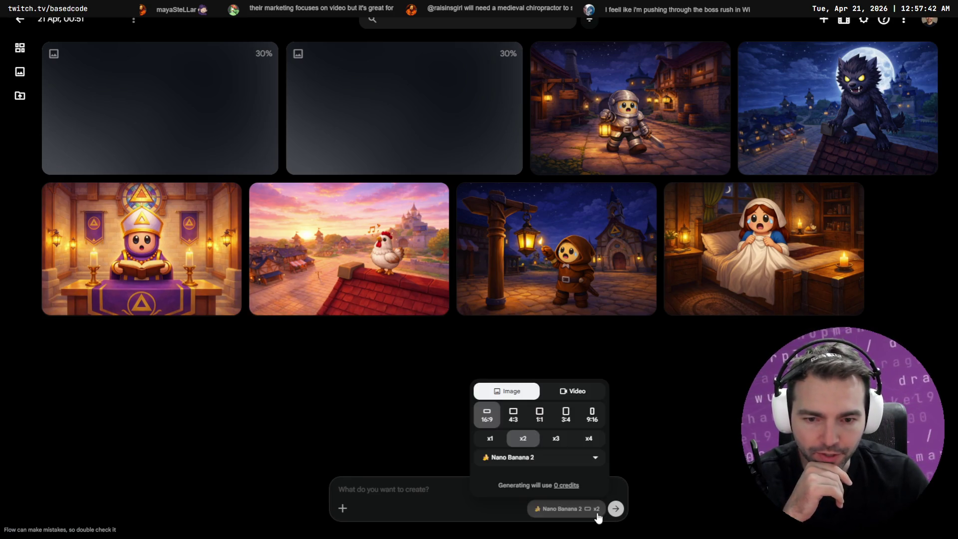
pyautogui.click(576, 393)
pyautogui.click(399, 488)
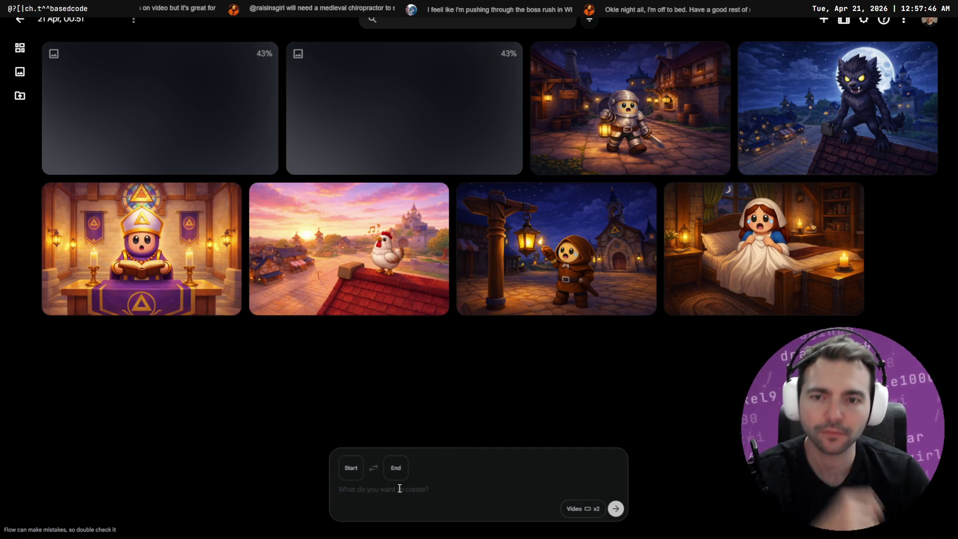
pyautogui.press('super+v')
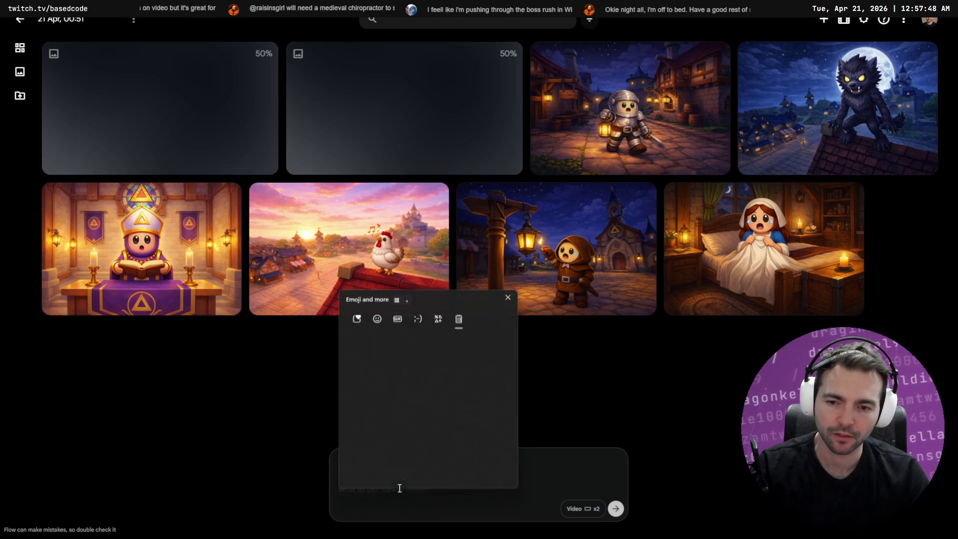
pyautogui.click(430, 378)
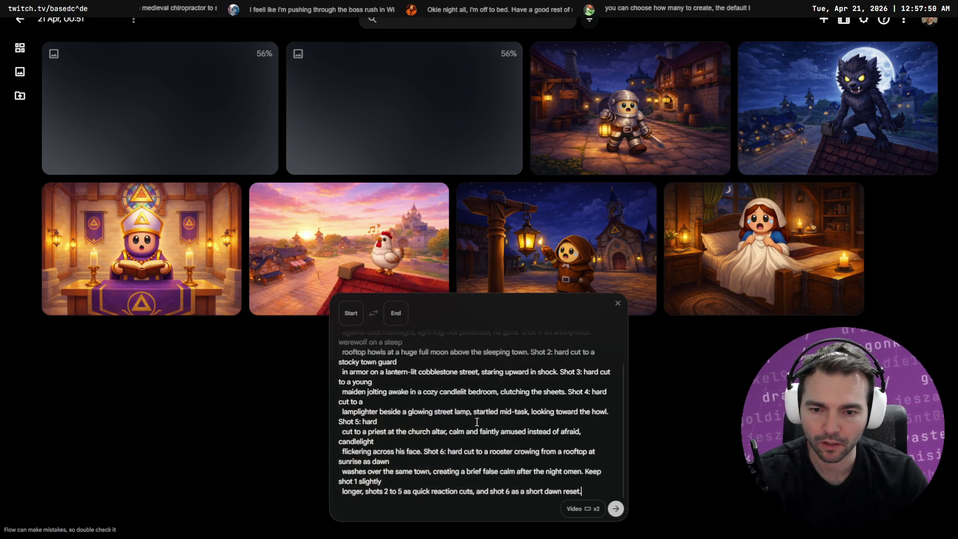
pyautogui.click(350, 313)
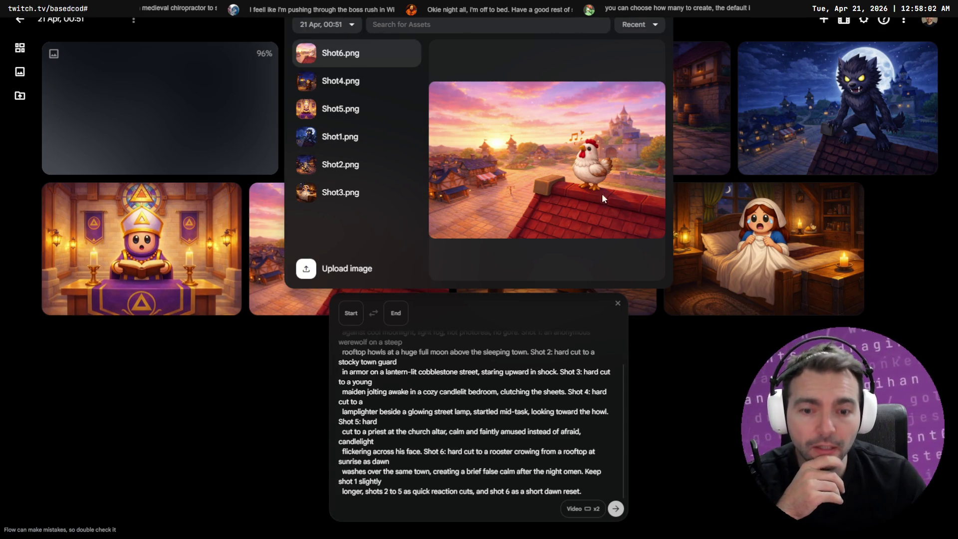
# Browse start frames without choosing, check Video x2 settings, and open the finished werewolf storyboard
pyautogui.press('Escape')
pyautogui.click(358, 312)
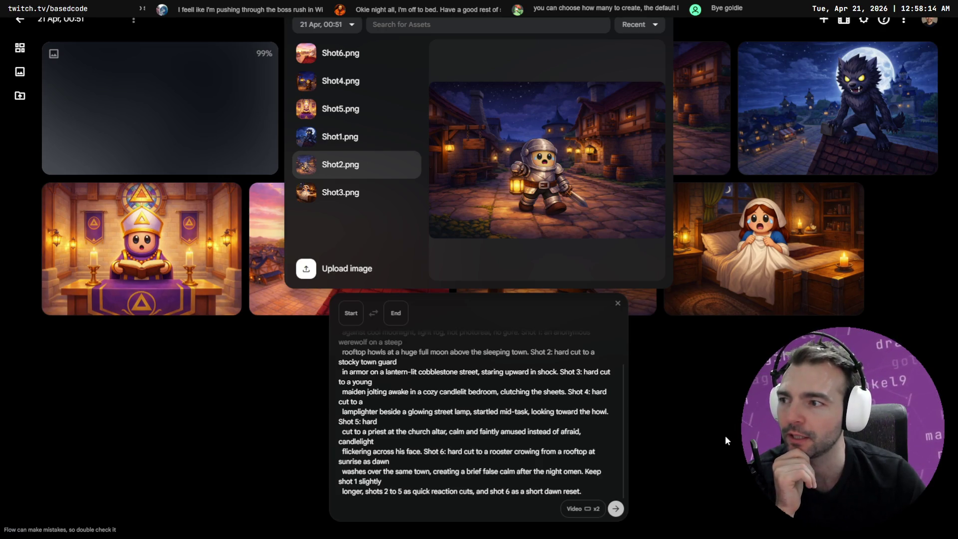
pyautogui.click(725, 435)
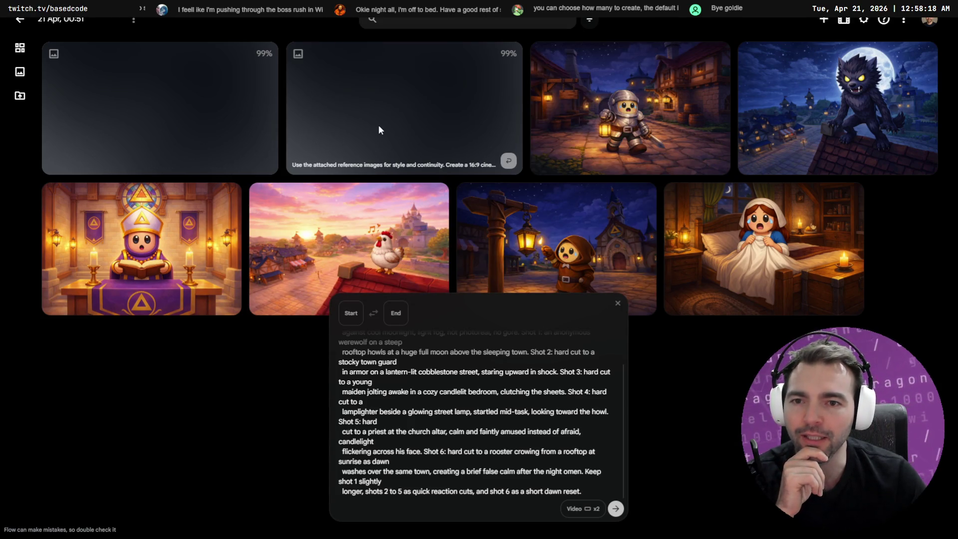
pyautogui.scroll(2, 505, 420)
pyautogui.scroll(-3, 505, 421)
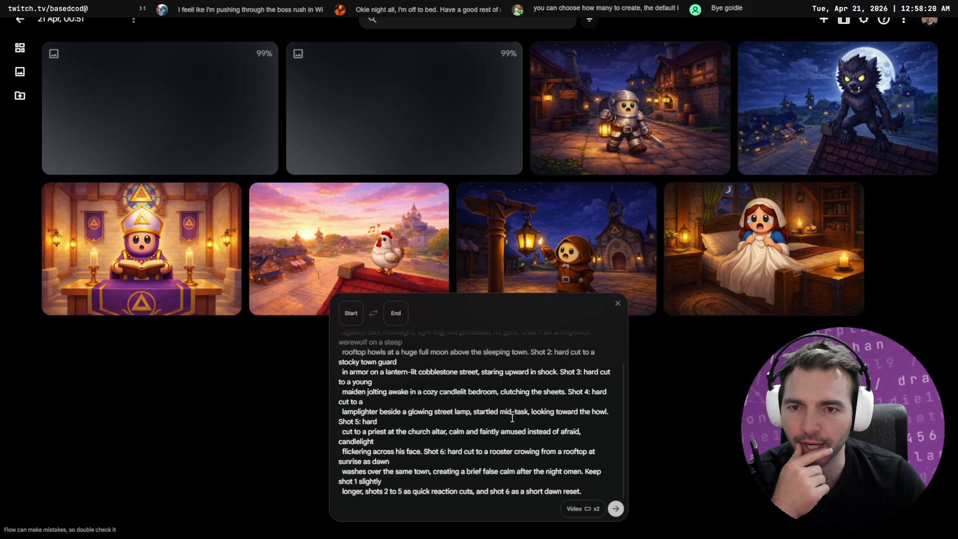
pyautogui.click(590, 513)
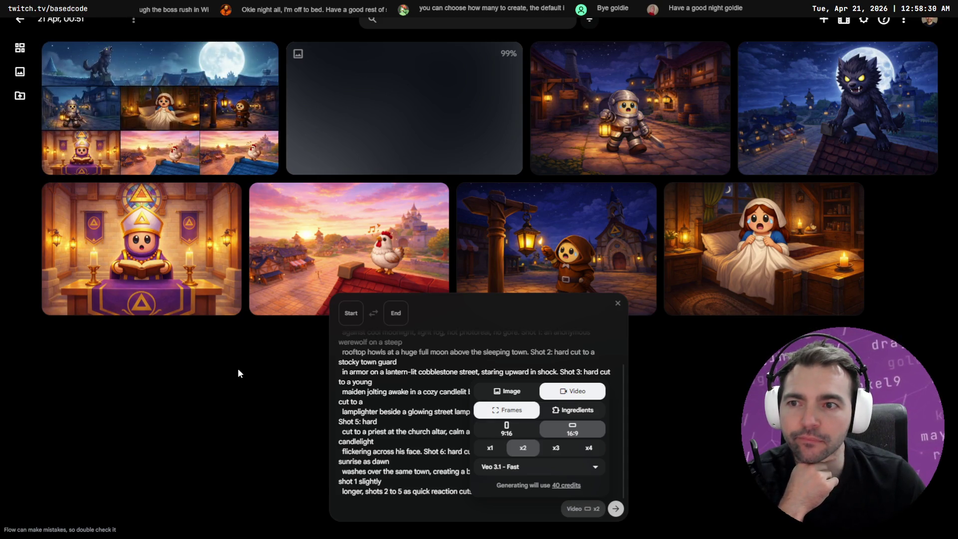
pyautogui.click(173, 90)
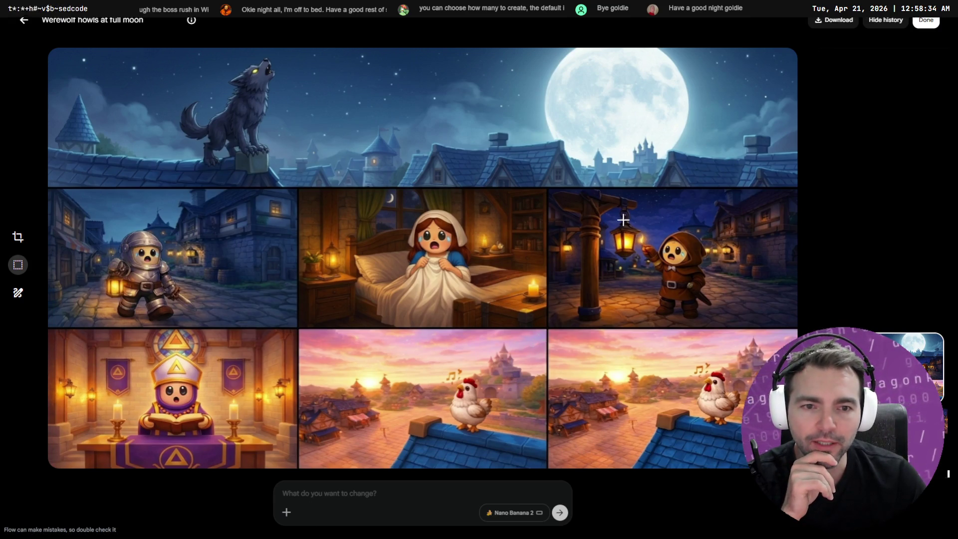
# Close the full-size storyboard view and return to the Flow project grid
pyautogui.press('Escape')
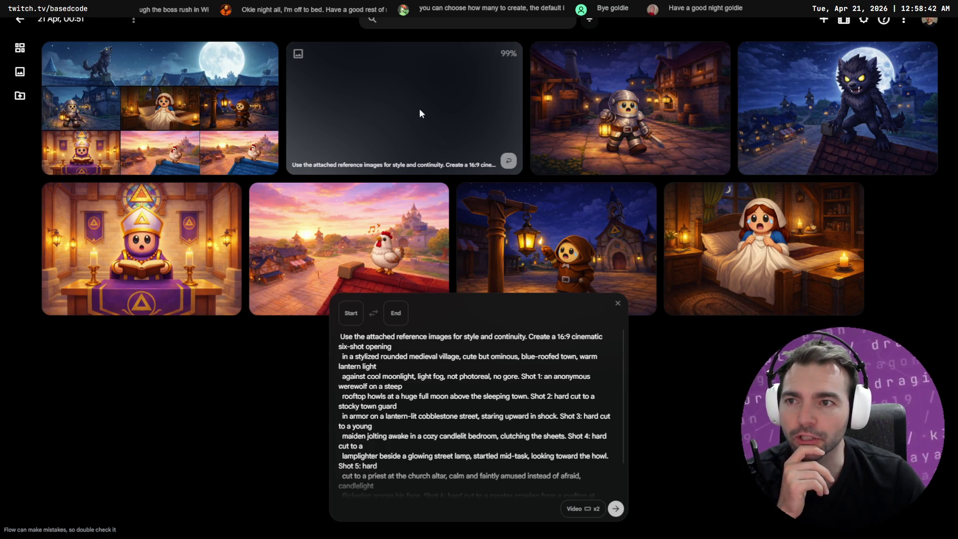
pyautogui.scroll(-3, 469, 425)
pyautogui.scroll(3, 477, 421)
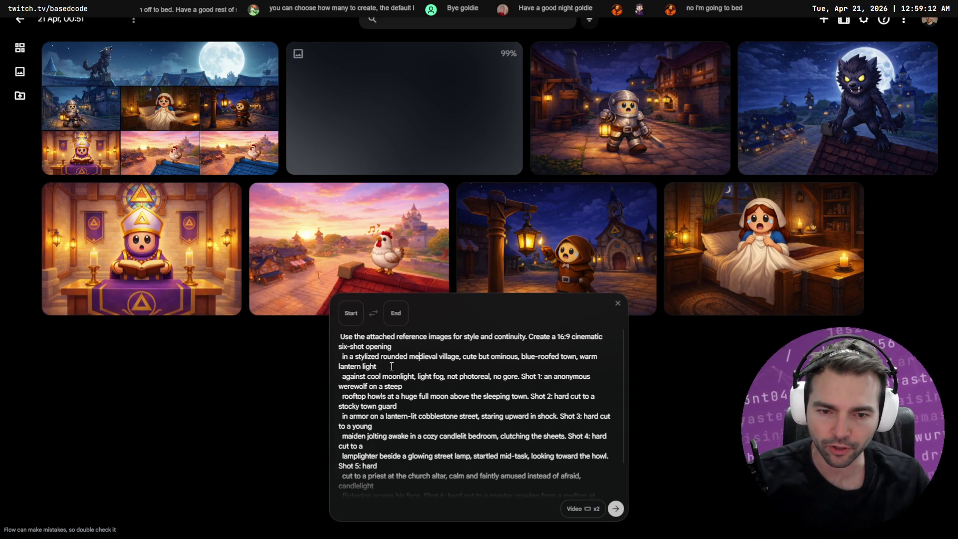
# Trim the prompt down to only the Shot 1 rooftop werewolf howl
pyautogui.moveTo(420, 366)
pyautogui.mouseDown()
pyautogui.moveTo(349, 355)
pyautogui.moveTo(309, 335)
pyautogui.mouseUp()
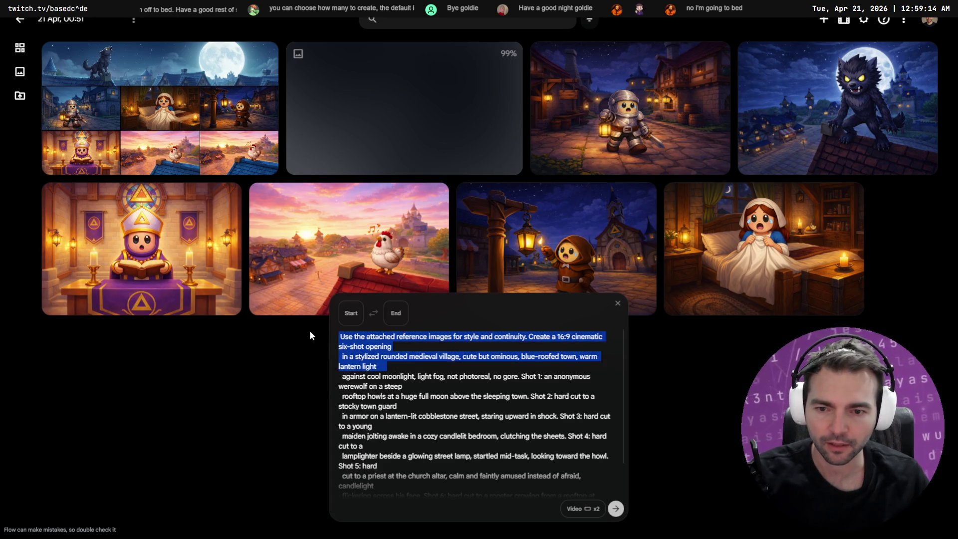
pyautogui.press('BackSpace')
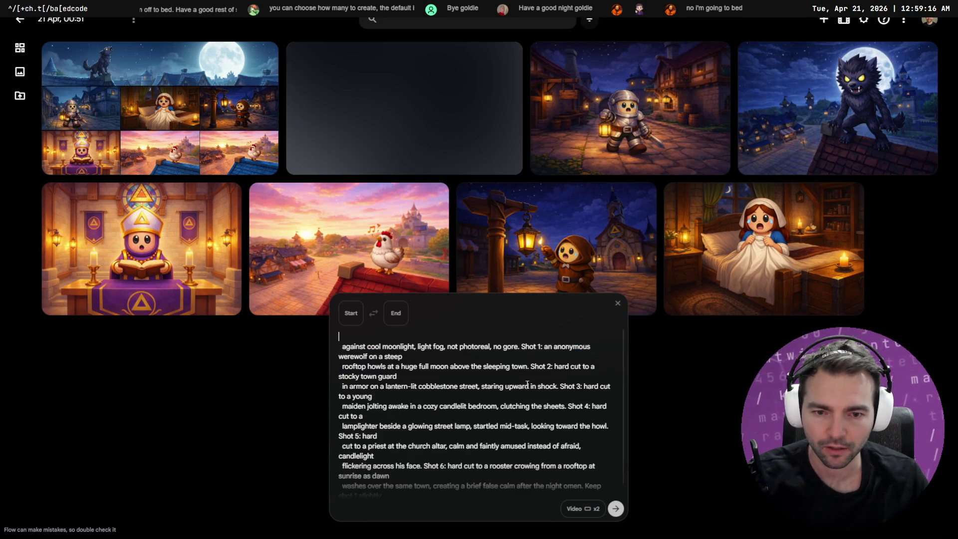
pyautogui.press('Delete')
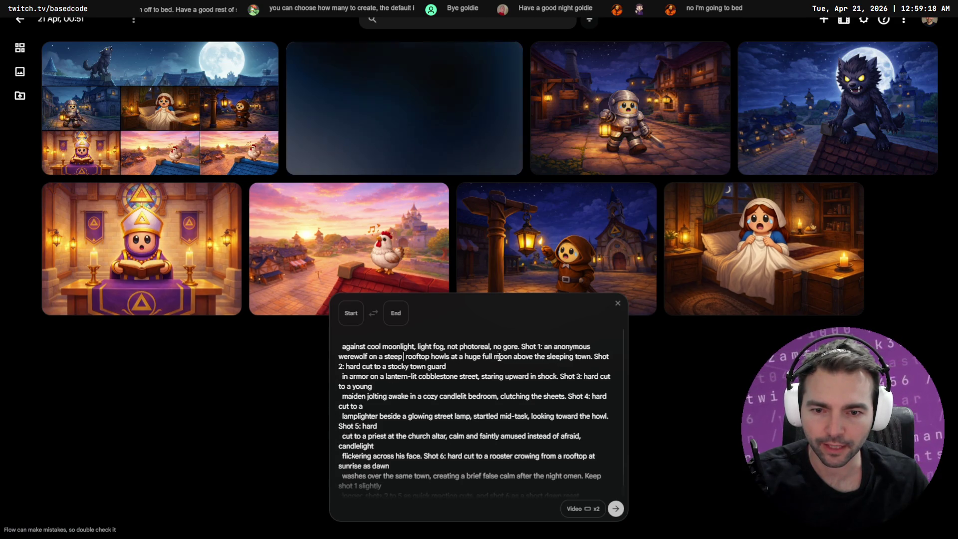
pyautogui.moveTo(594, 356); pyautogui.dragTo(627, 538)
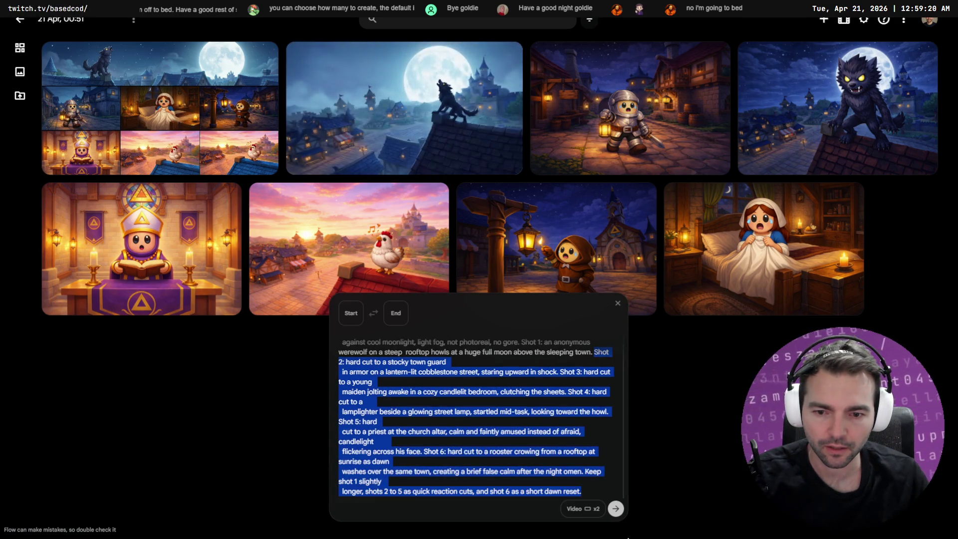
pyautogui.press('BackSpace')
# Set Shot1.png as the clip's start frame, leaving no end frame
pyautogui.click(353, 448)
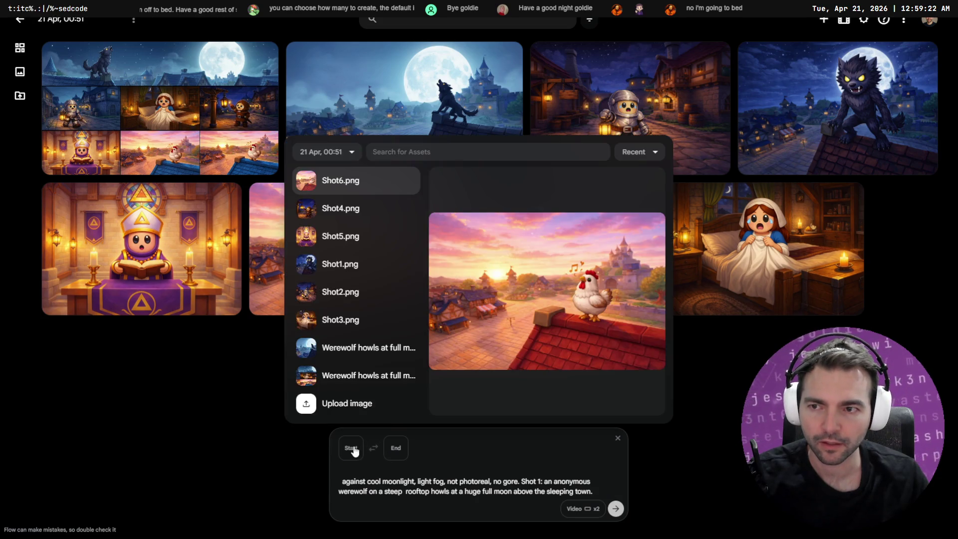
pyautogui.click(346, 265)
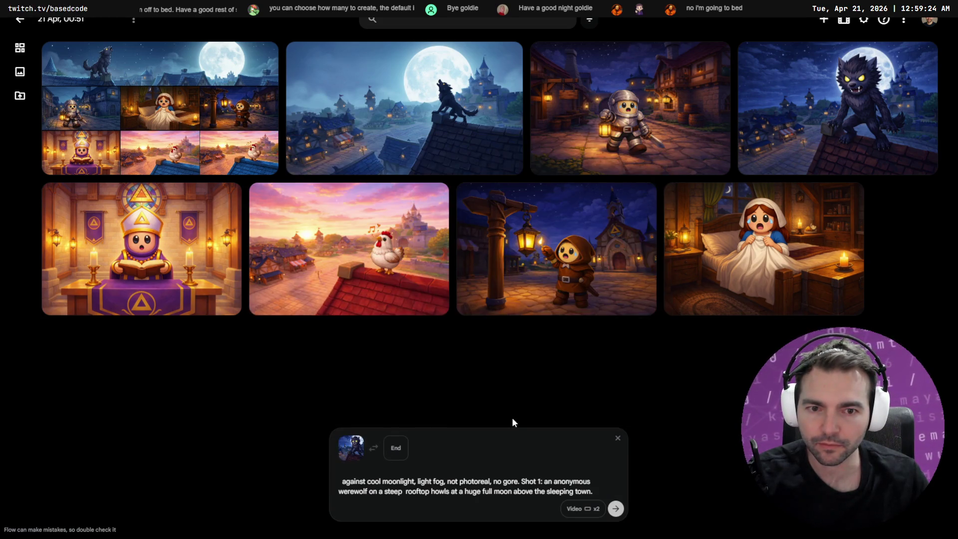
pyautogui.click(389, 449)
pyautogui.press('Escape')
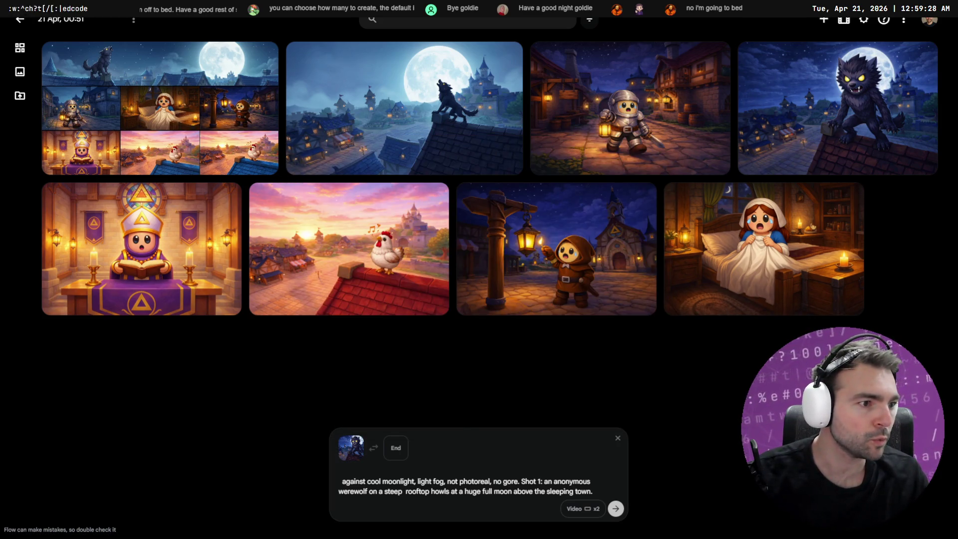
pyautogui.hotkey('ctrl', 'Tab')
pyautogui.scroll(-5, 338, 247)
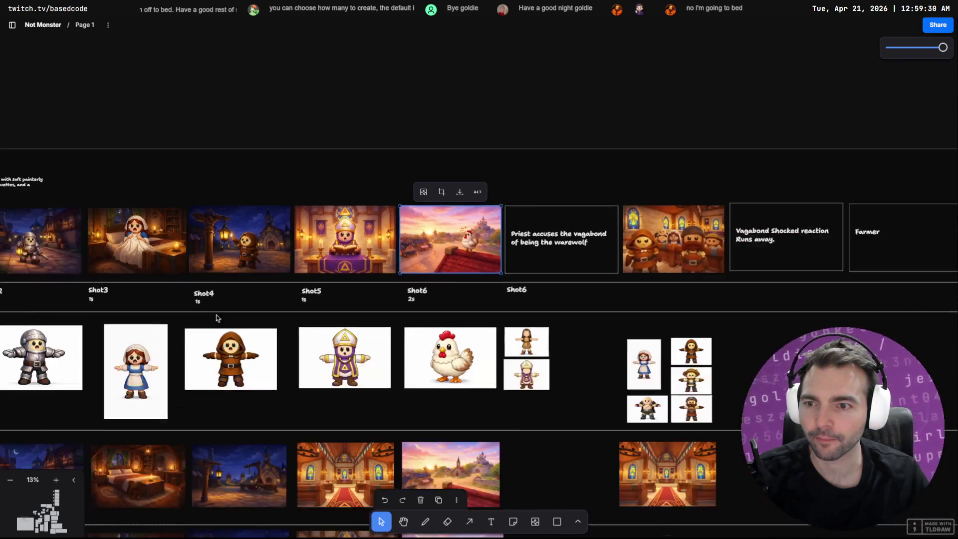
# Download the top werewolf image from tldraw's Tests section, then pick an end frame in Flow
pyautogui.scroll(-10, 216, 315)
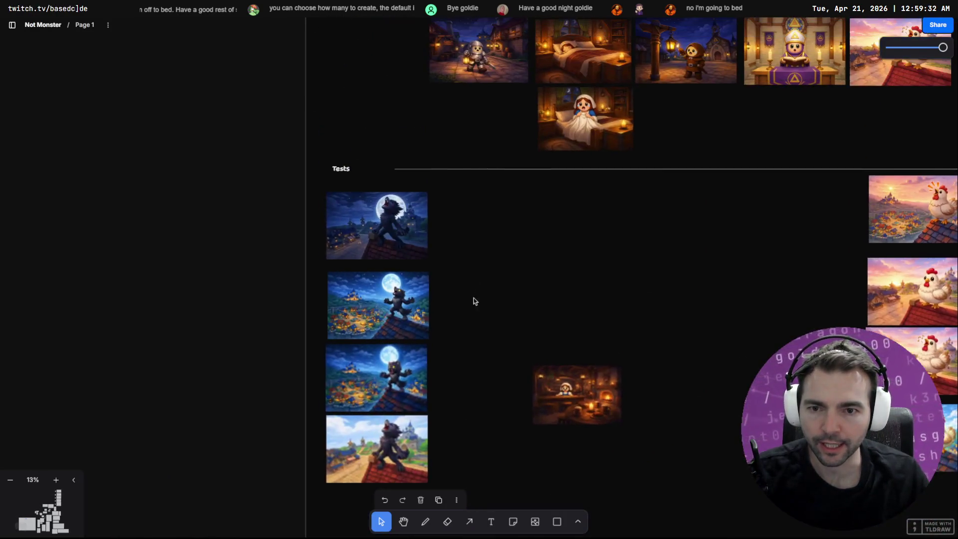
pyautogui.click(379, 224)
pyautogui.rightClick(379, 221)
pyautogui.click(368, 216)
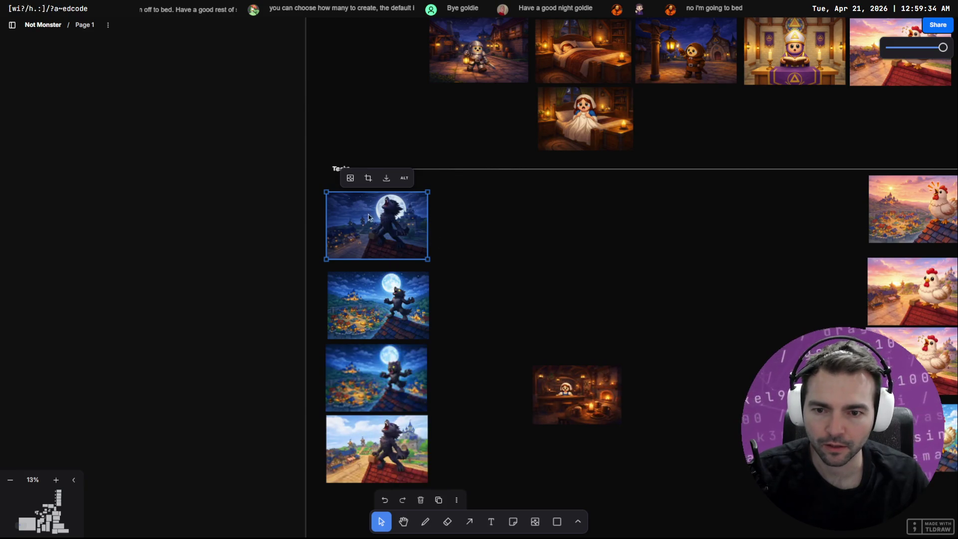
pyautogui.rightClick(375, 215)
pyautogui.click(387, 180)
pyautogui.hotkey('alt', 'Tab')
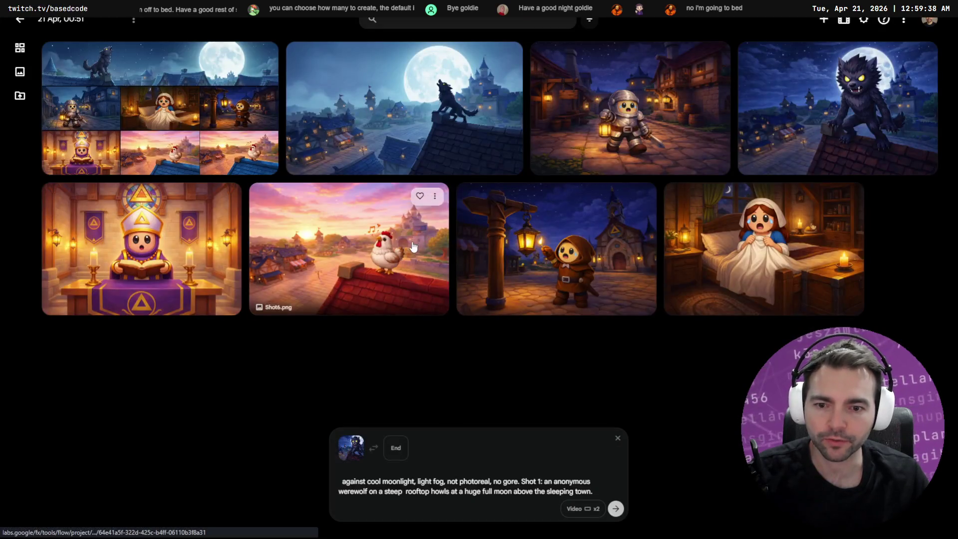
pyautogui.click(406, 455)
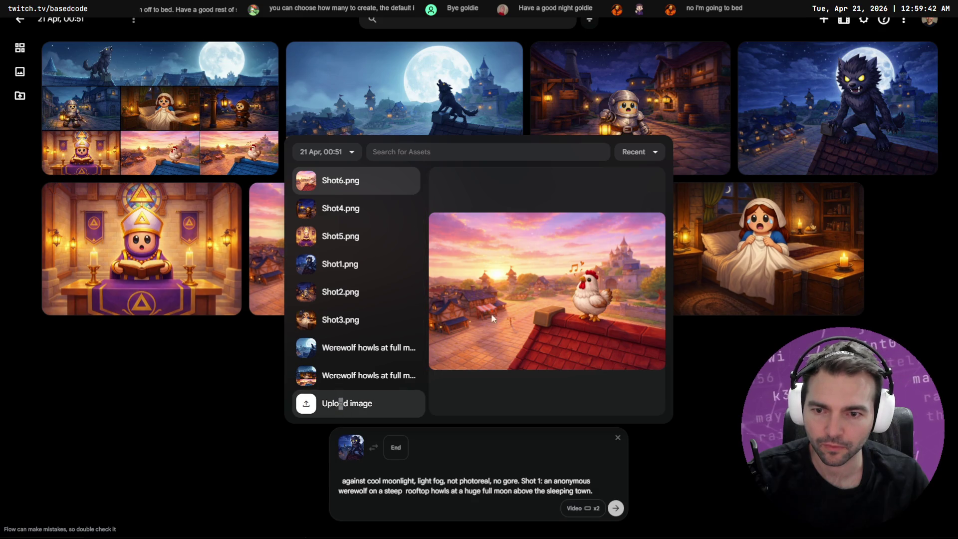
# Upload tldrawFile (83).png from Downloads as the Shot 1 end frame and start generating the clips
pyautogui.click(342, 408)
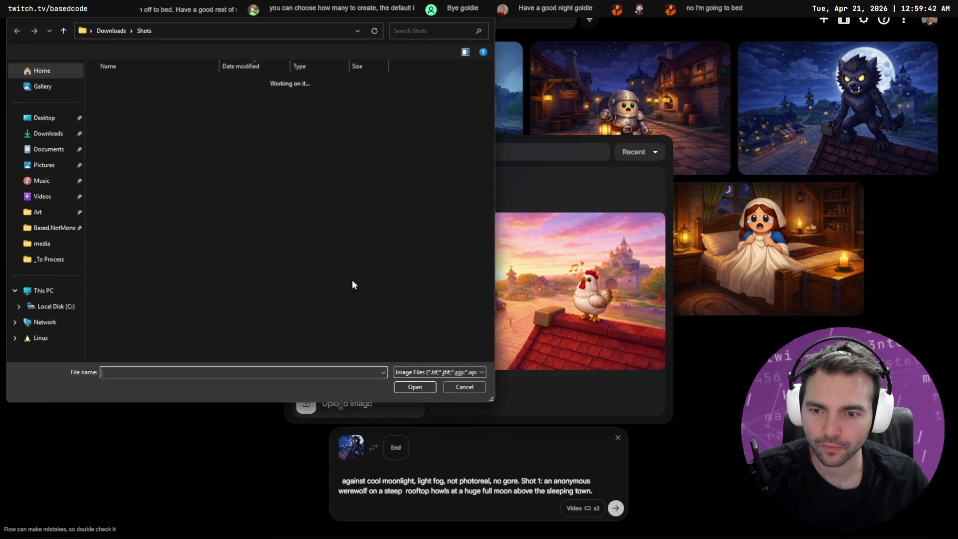
pyautogui.click(60, 133)
pyautogui.doubleClick(145, 86)
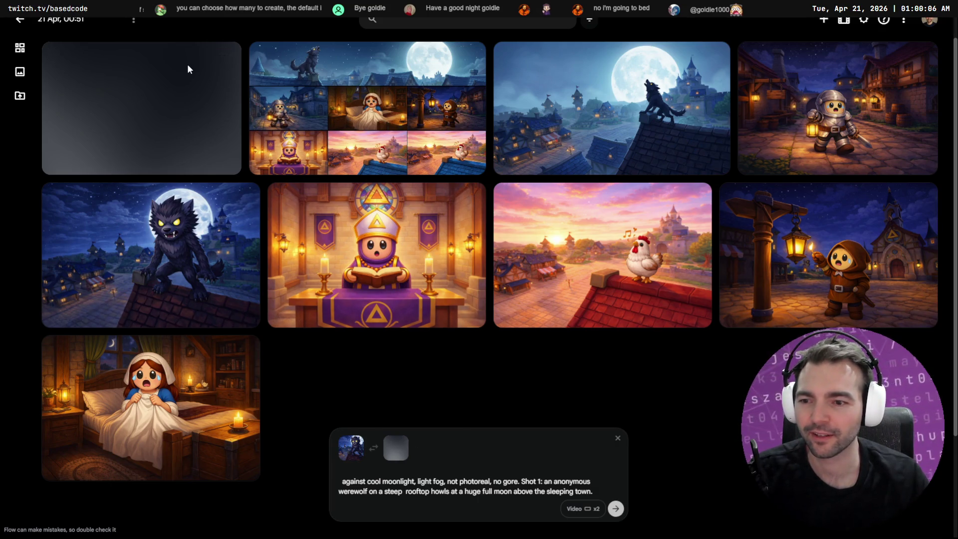
pyautogui.click(615, 508)
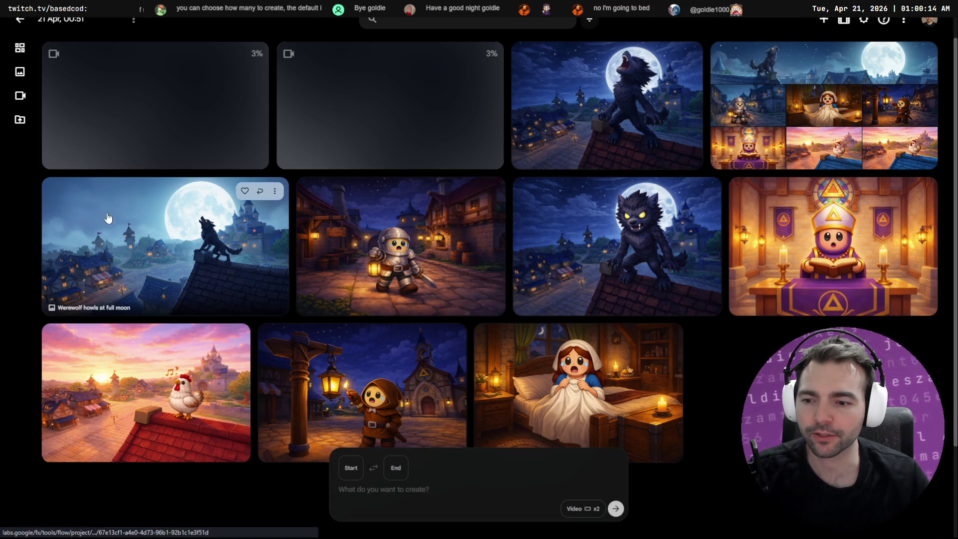
# Wait for both Shot 1 werewolf-howl clips to finish, then open the new clip
pyautogui.click(902, 20)
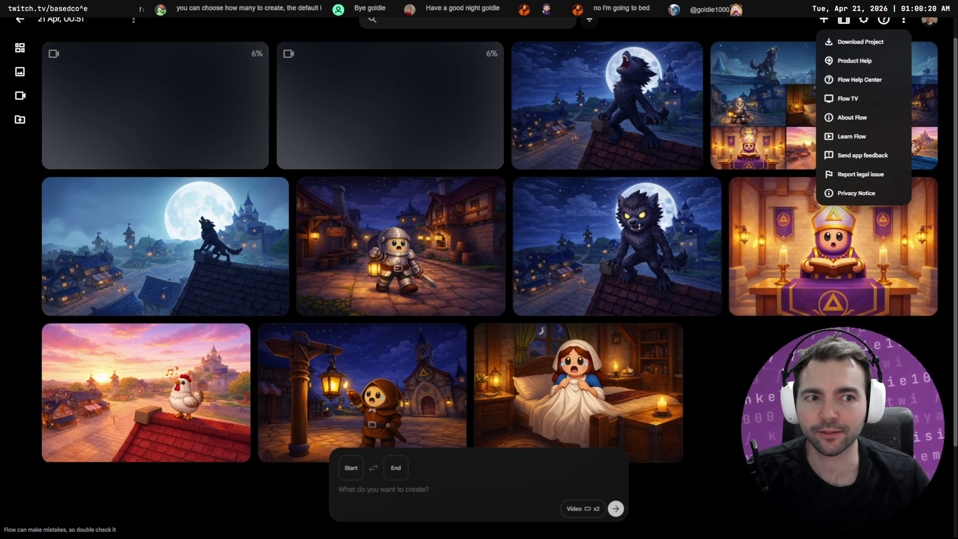
pyautogui.press('Escape')
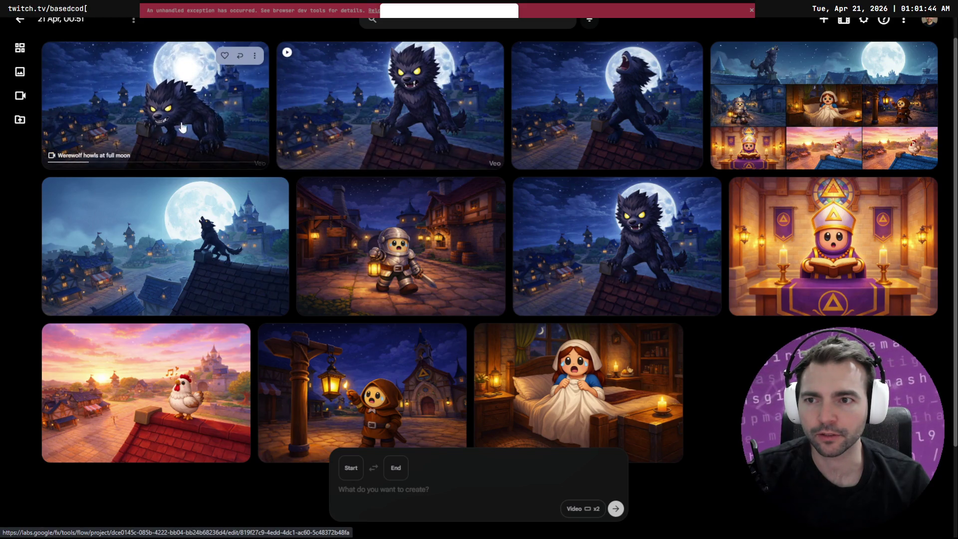
pyautogui.click(211, 126)
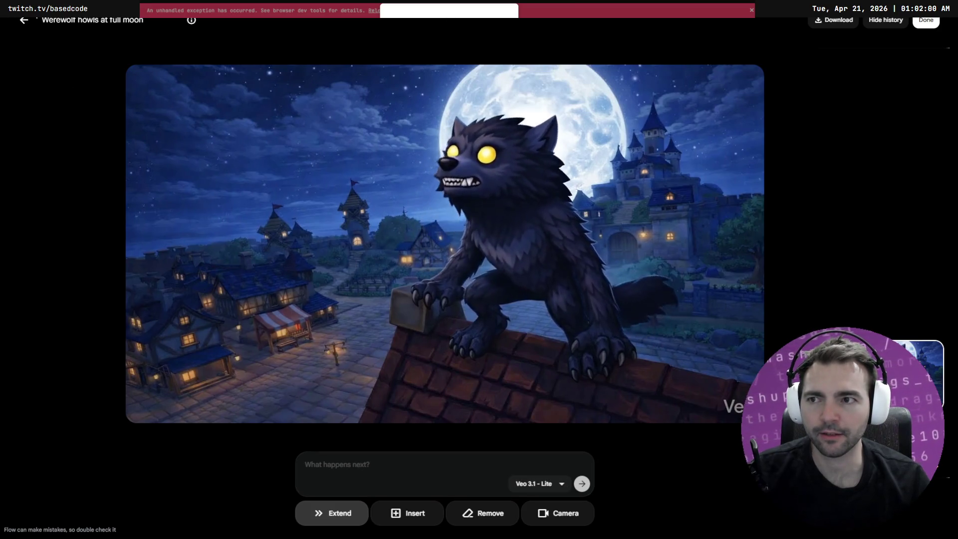
# Open the 'Werewolf howls at full moon' clip from the gallery and play it through before closing it
pyautogui.click(24, 23)
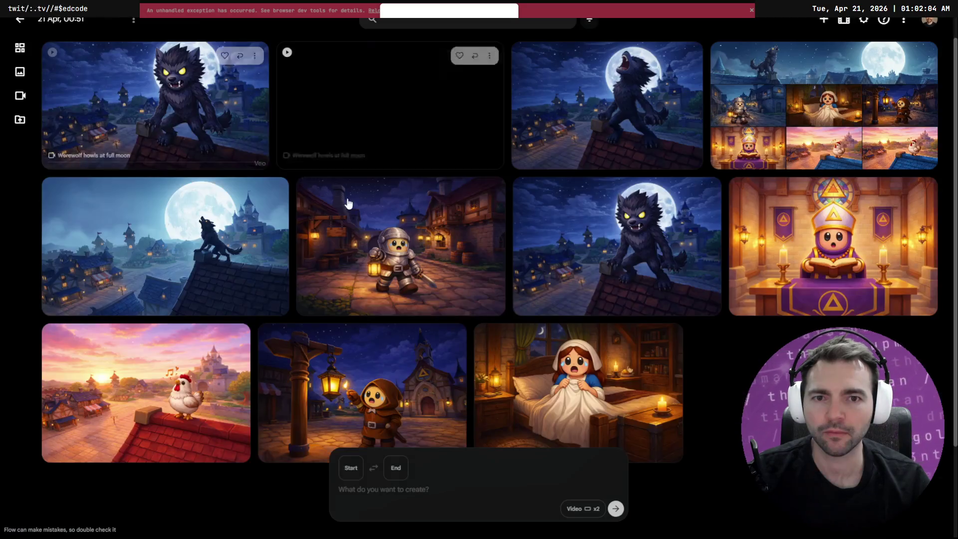
pyautogui.click(158, 99)
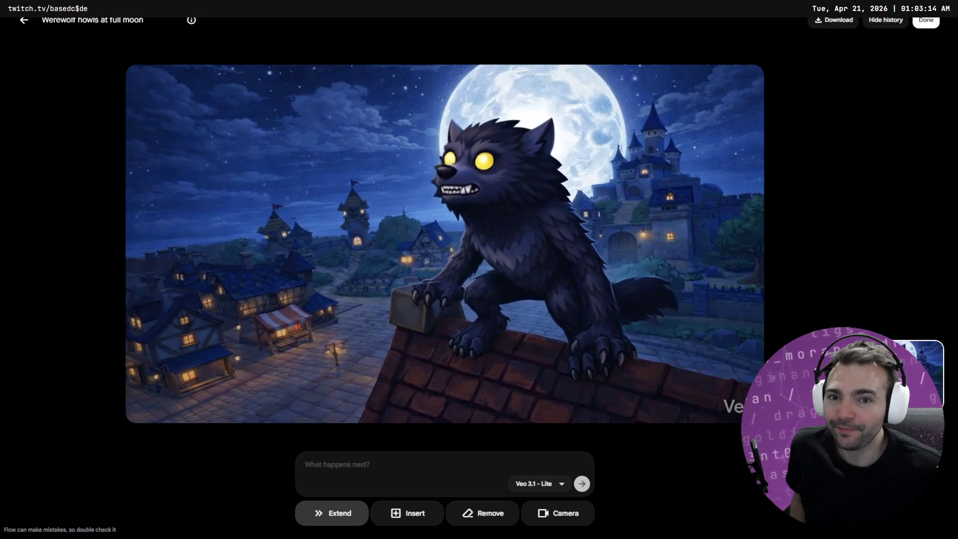
pyautogui.moveTo(449, 349)
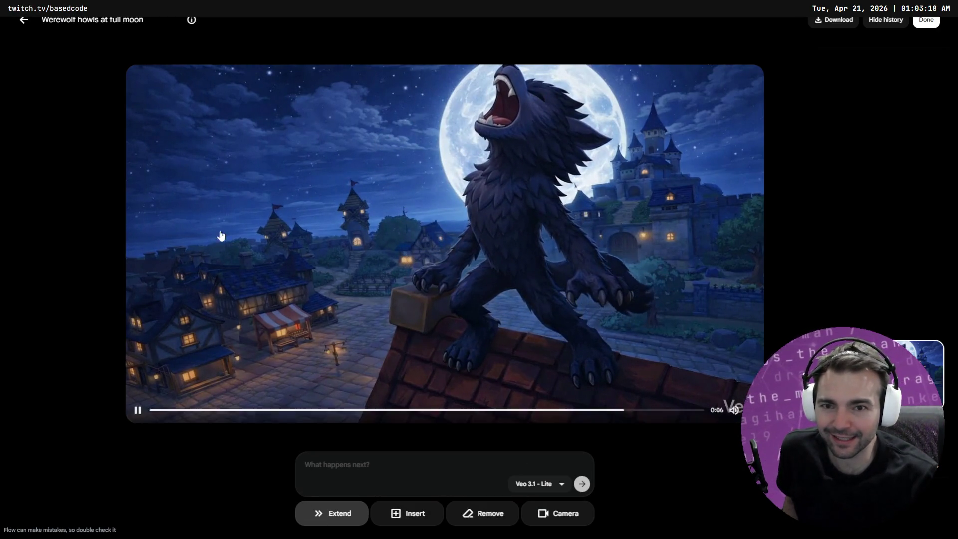
pyautogui.click(24, 21)
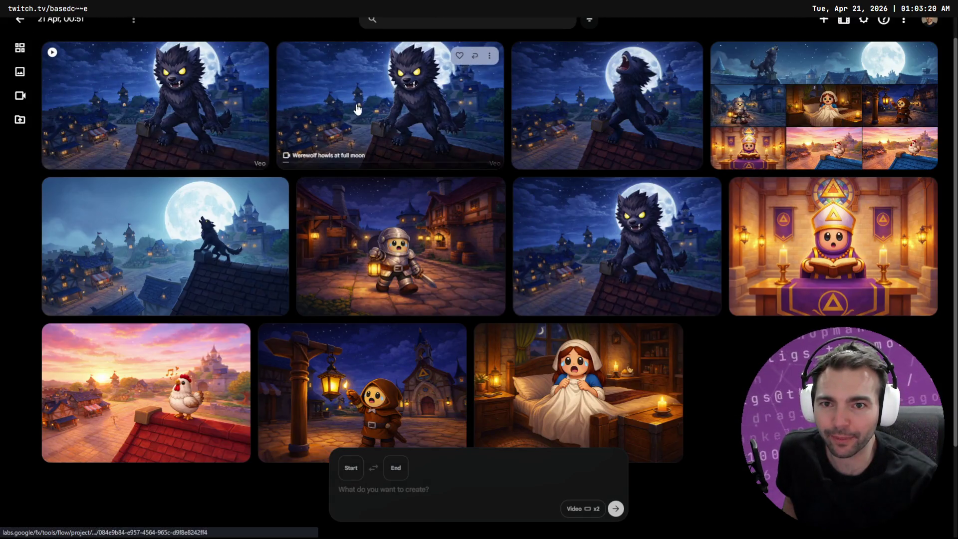
# Start a new prompt reusing the first werewolf clip's prompt and start and end frames
pyautogui.click(405, 512)
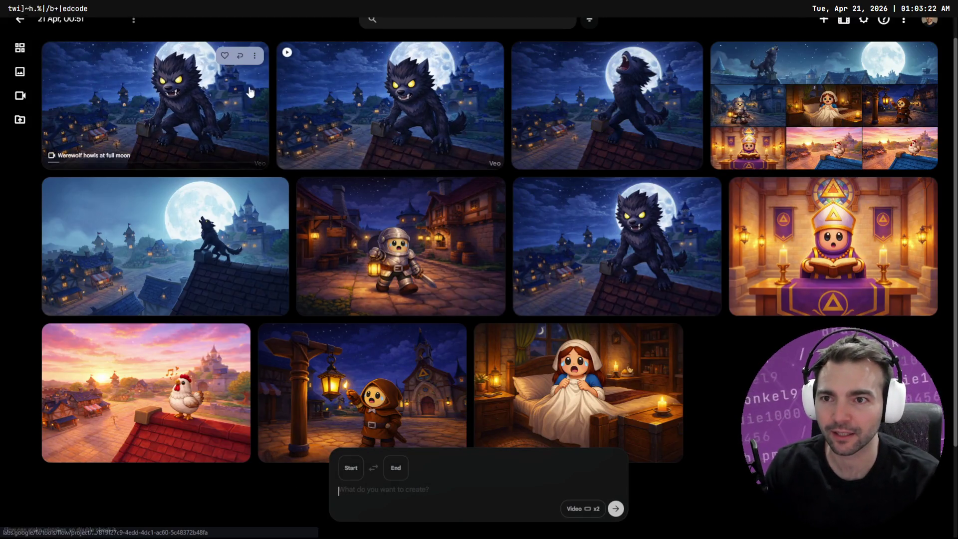
pyautogui.click(254, 56)
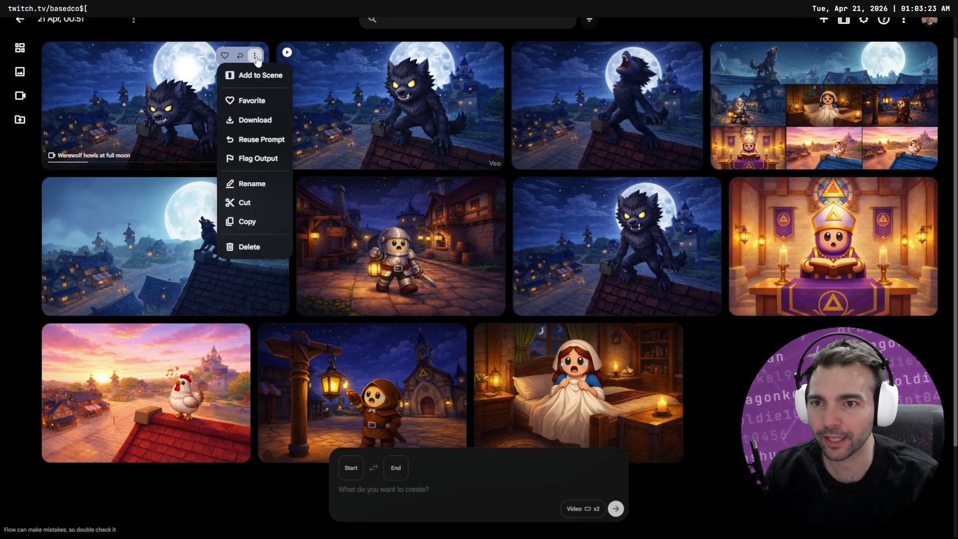
pyautogui.click(277, 140)
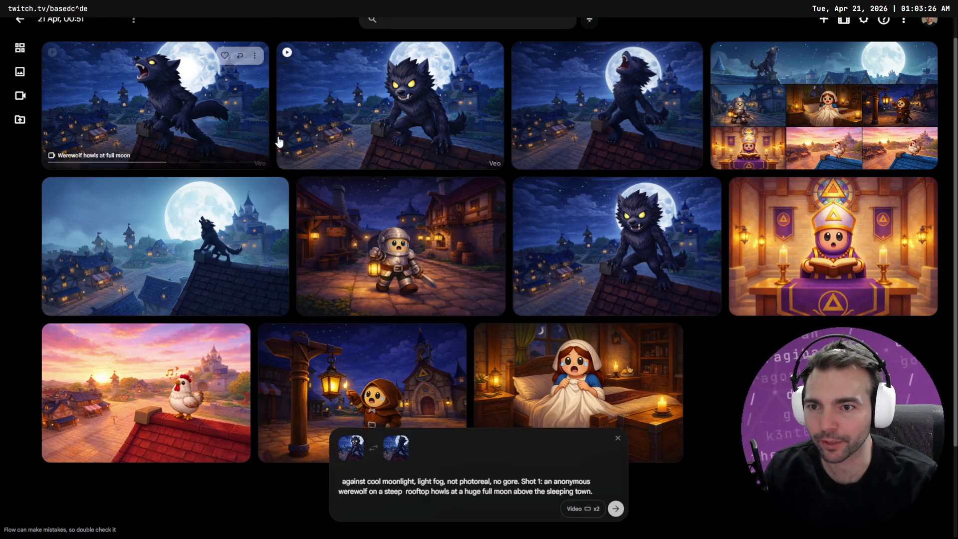
# Keep Veo 3.1 - Fast in frames mode and set outputs to x1 for 20 credits
pyautogui.click(582, 508)
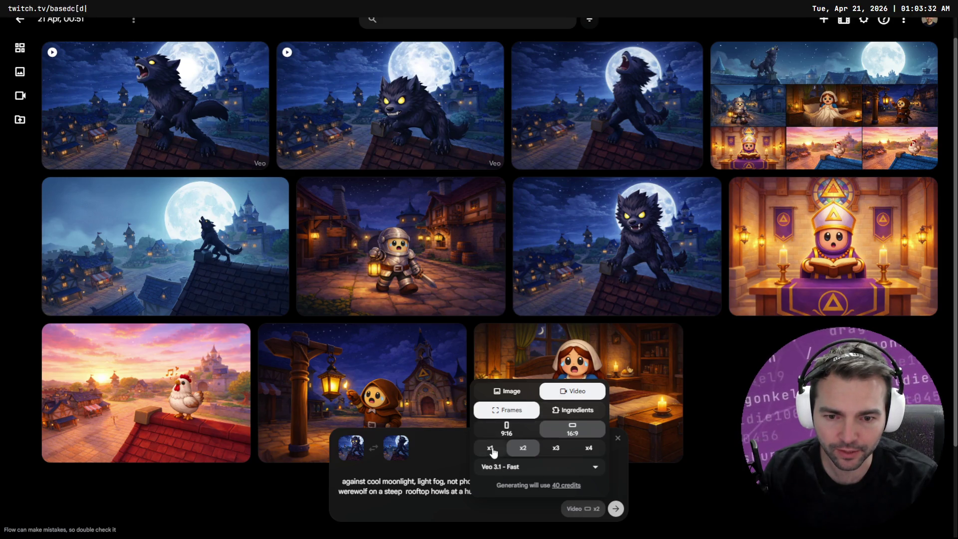
pyautogui.click(508, 471)
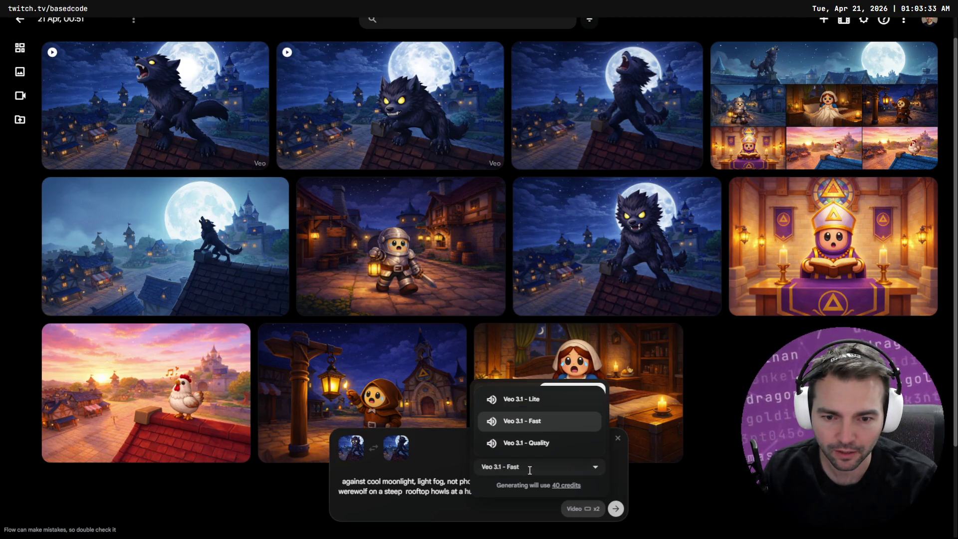
pyautogui.click(509, 436)
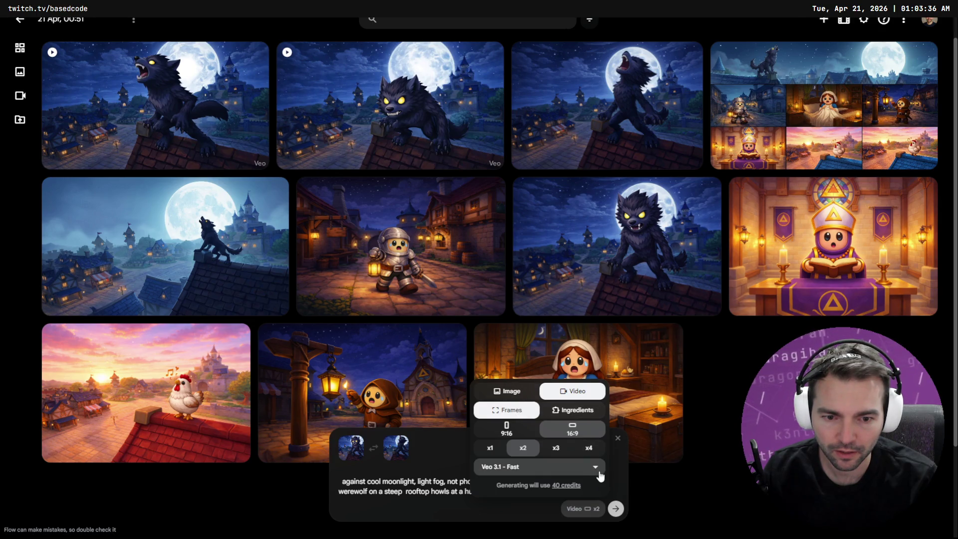
pyautogui.moveTo(552, 485); pyautogui.dragTo(573, 492)
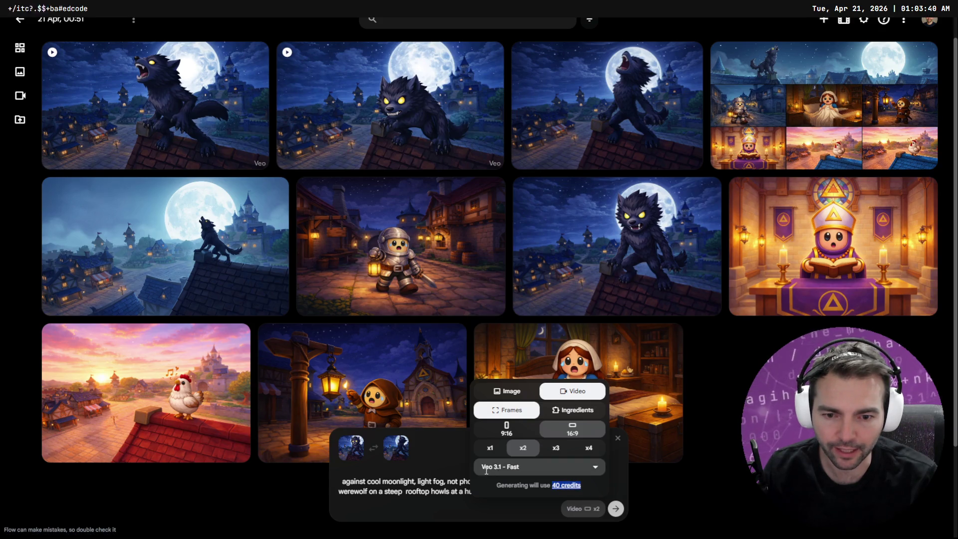
pyautogui.click(538, 467)
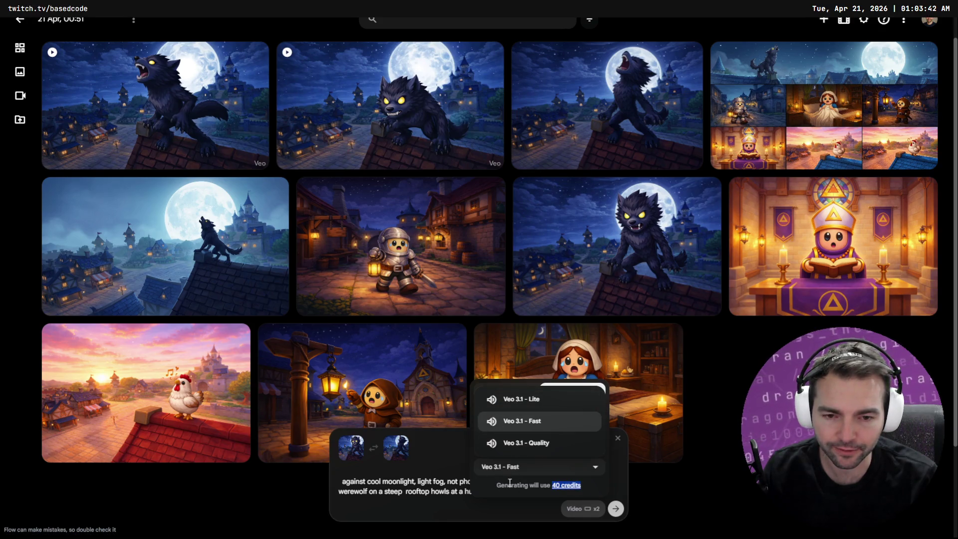
pyautogui.click(505, 476)
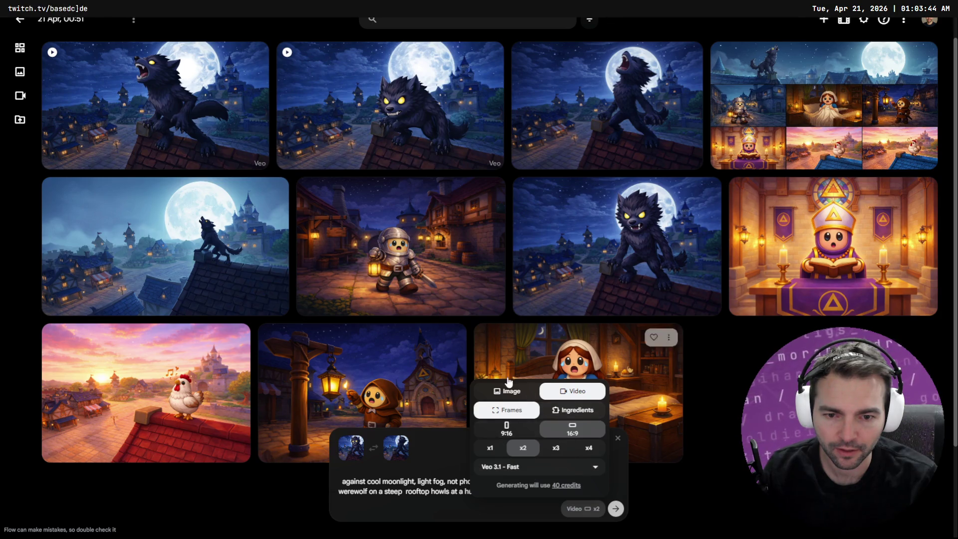
pyautogui.click(490, 448)
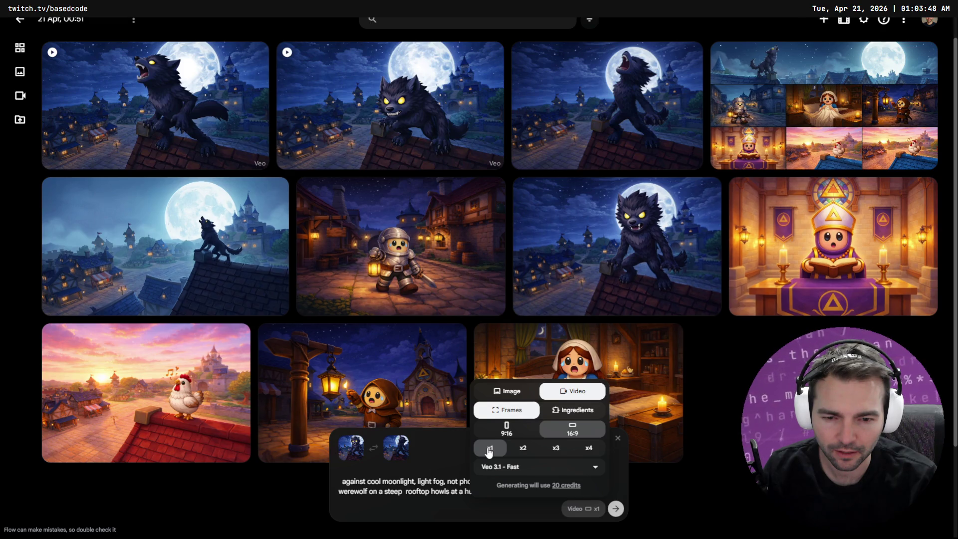
pyautogui.click(578, 412)
pyautogui.click(518, 411)
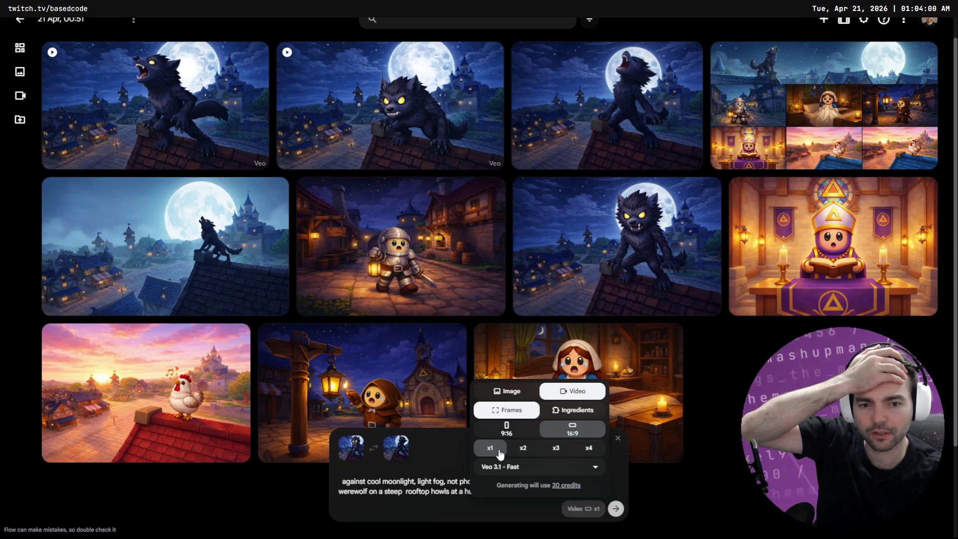
pyautogui.moveTo(194, 88)
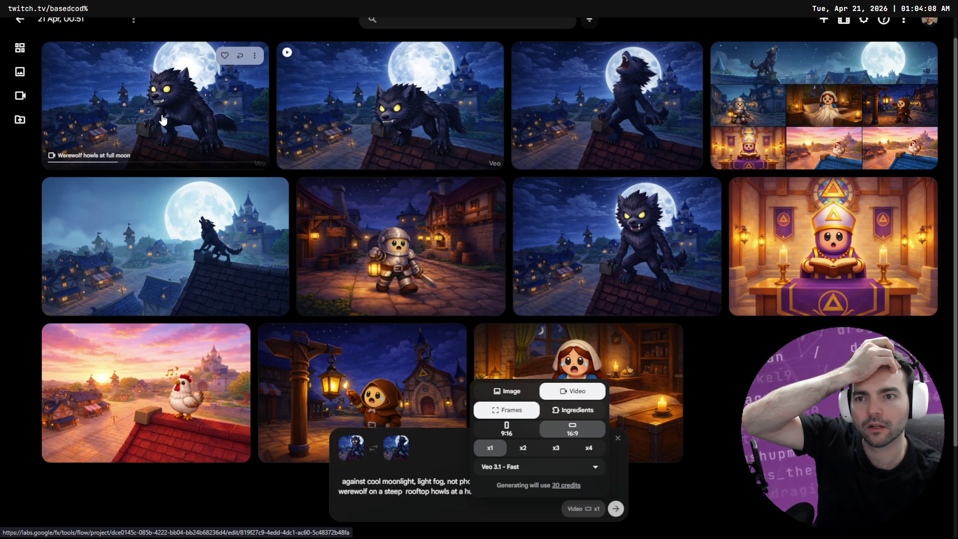
pyautogui.moveTo(403, 126)
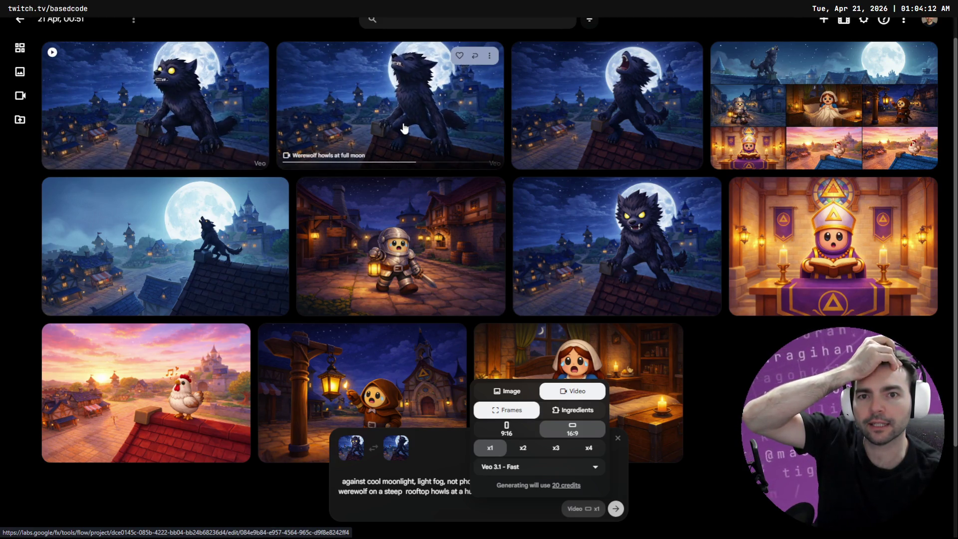
# Watch the second werewolf-howl clip full size, return to the grid, and open File Explorer
pyautogui.click(387, 121)
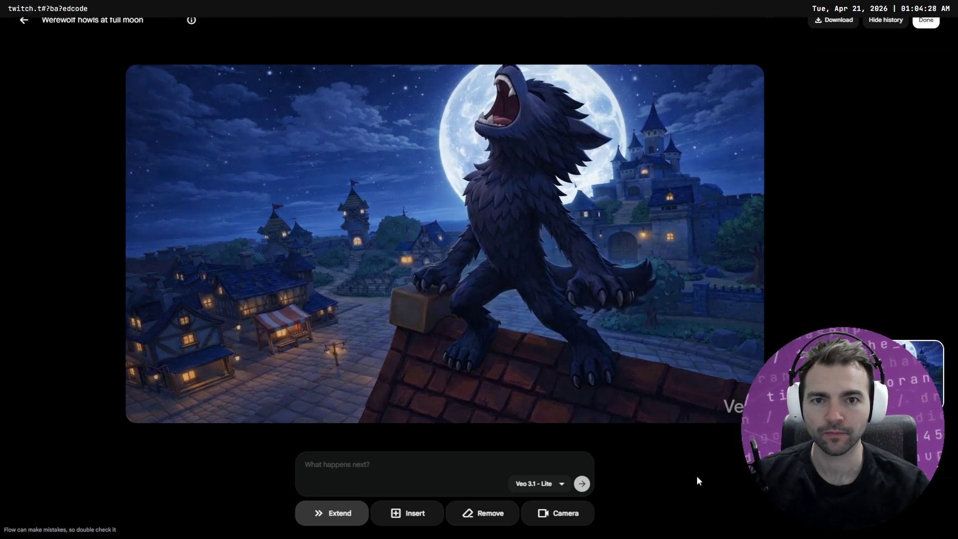
pyautogui.press('Escape')
pyautogui.press('super+e')
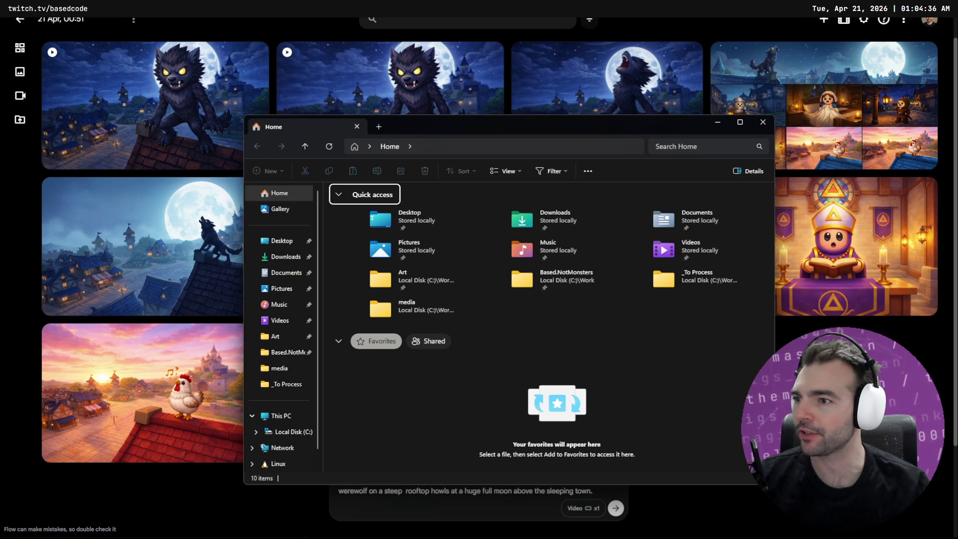
# Navigate to Based.NotMonsters > Trailer > shot_01_werewolf_howls_at_the_moon
pyautogui.doubleClick(579, 218)
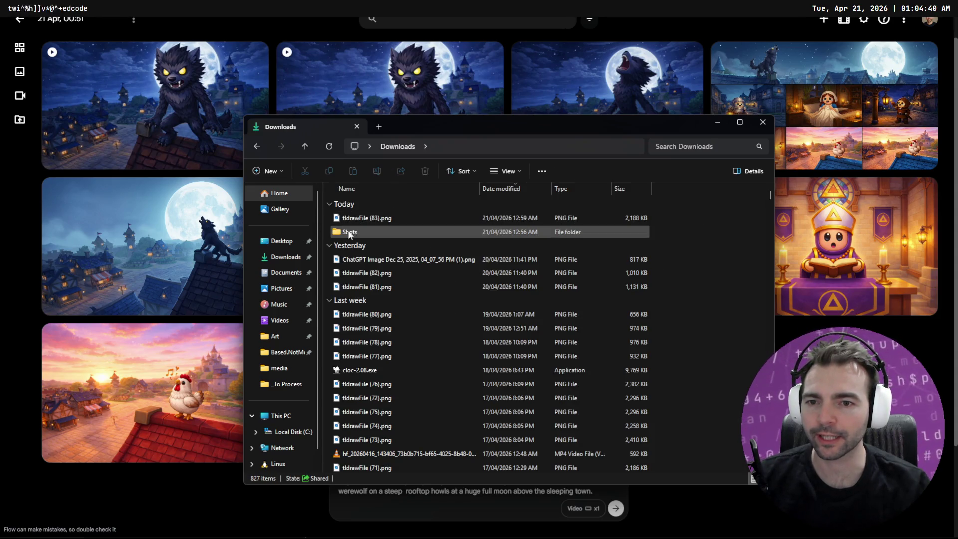
pyautogui.click(279, 192)
pyautogui.click(286, 352)
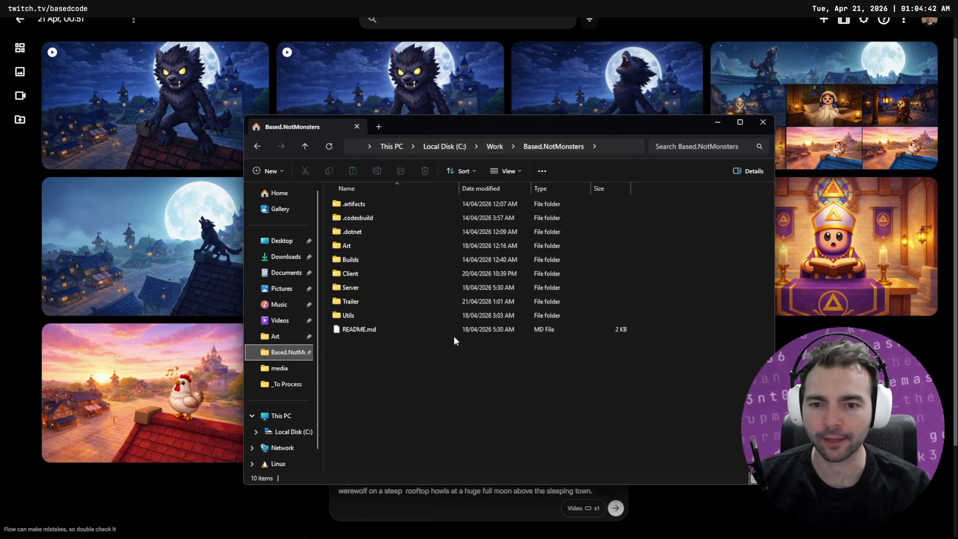
pyautogui.doubleClick(358, 299)
pyautogui.click(372, 232)
pyautogui.doubleClick(372, 232)
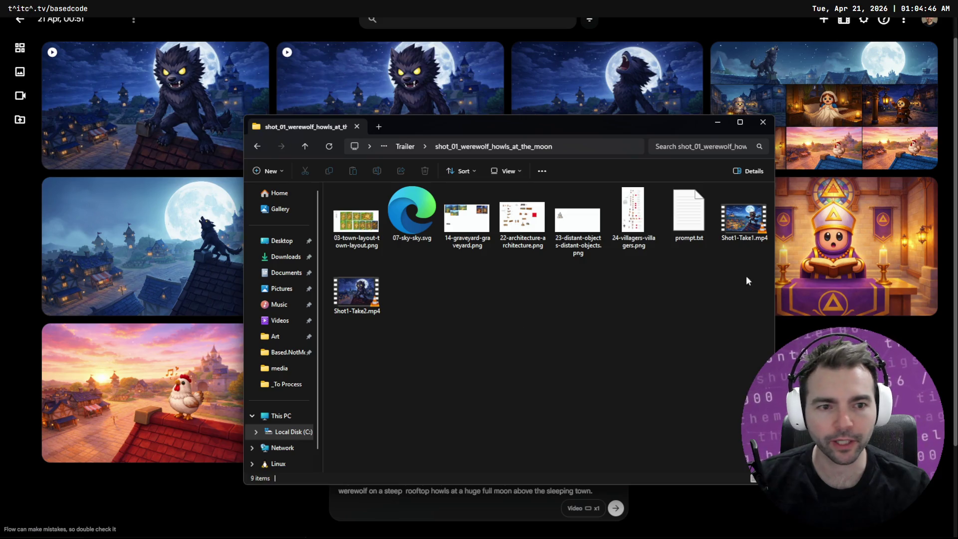
# Play Shot1-Take2.mp4 fullscreen in VLC, then close the player
pyautogui.doubleClick(356, 291)
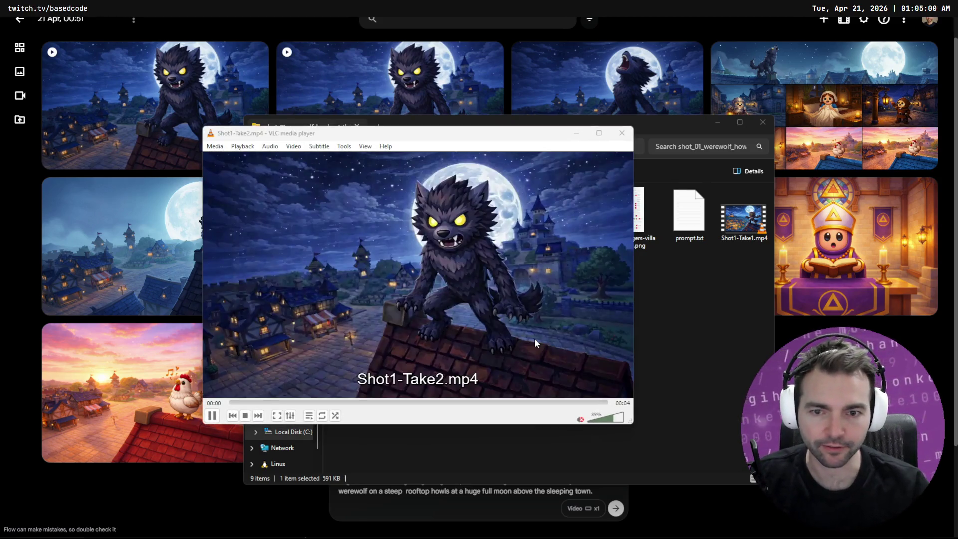
pyautogui.doubleClick(483, 298)
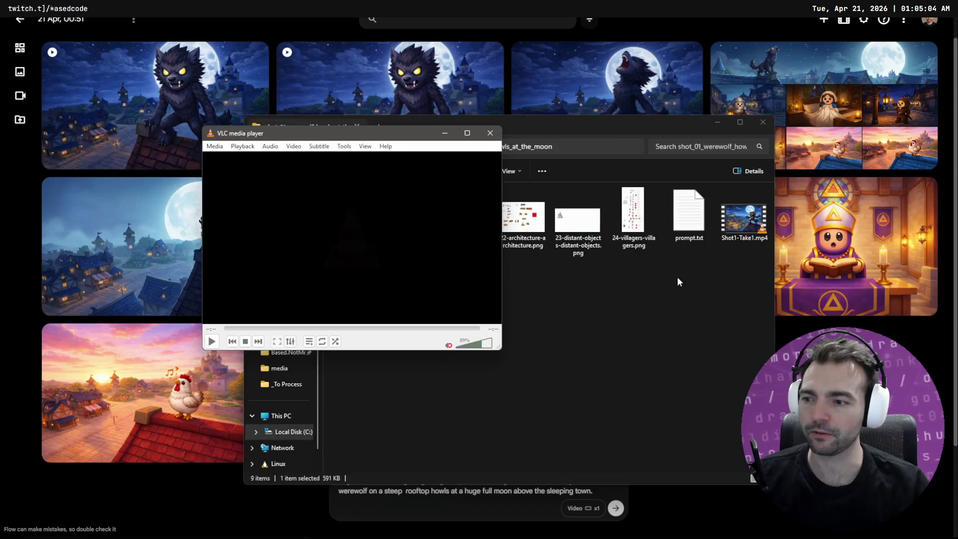
pyautogui.click(491, 133)
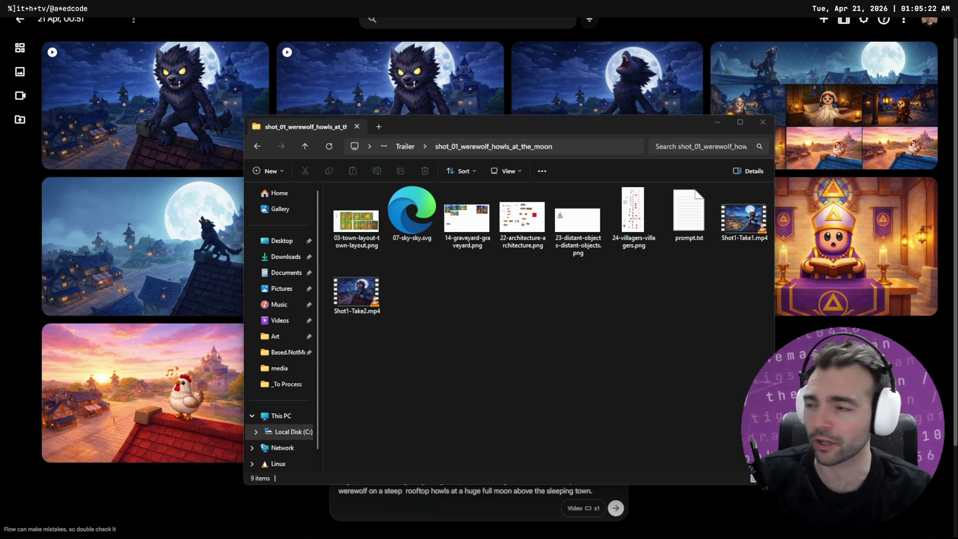
# Hide File Explorer, exit browser fullscreen, and switch via the Flow about tab to ChatGPT
pyautogui.hotkey('alt', 'Tab')
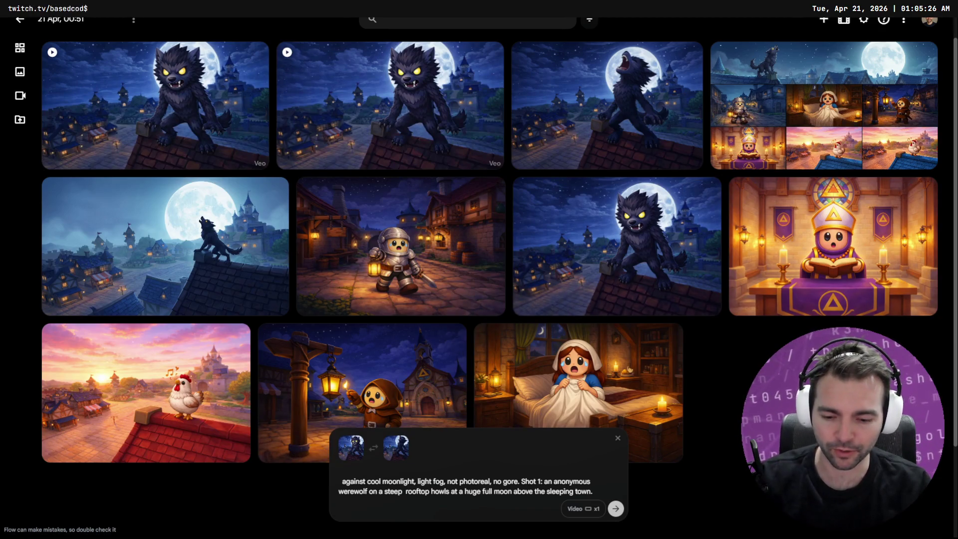
pyautogui.press('F11')
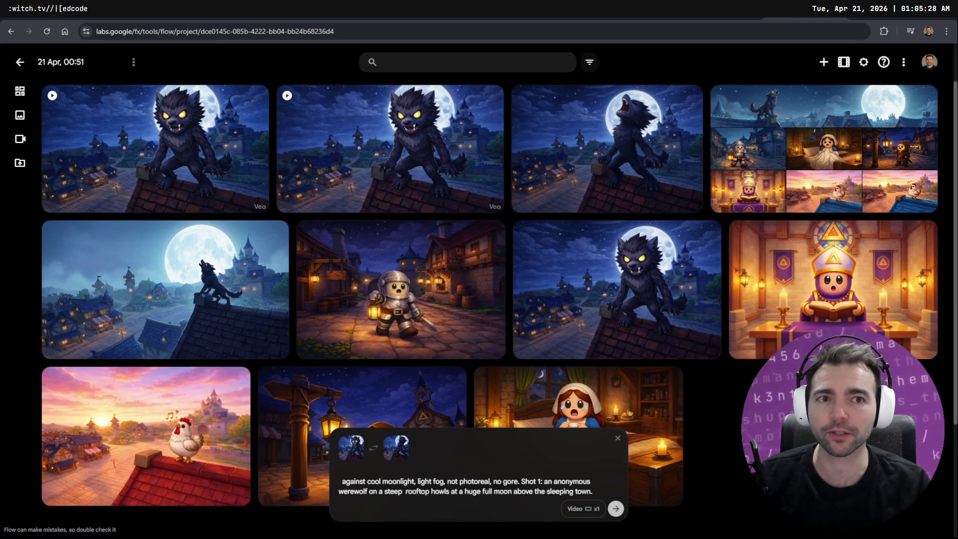
pyautogui.click(778, 10)
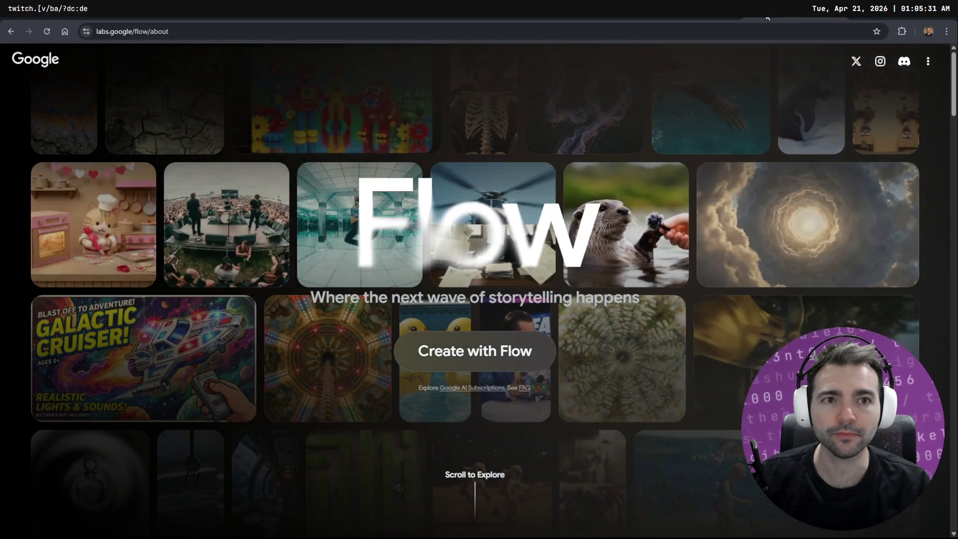
pyautogui.click(714, 19)
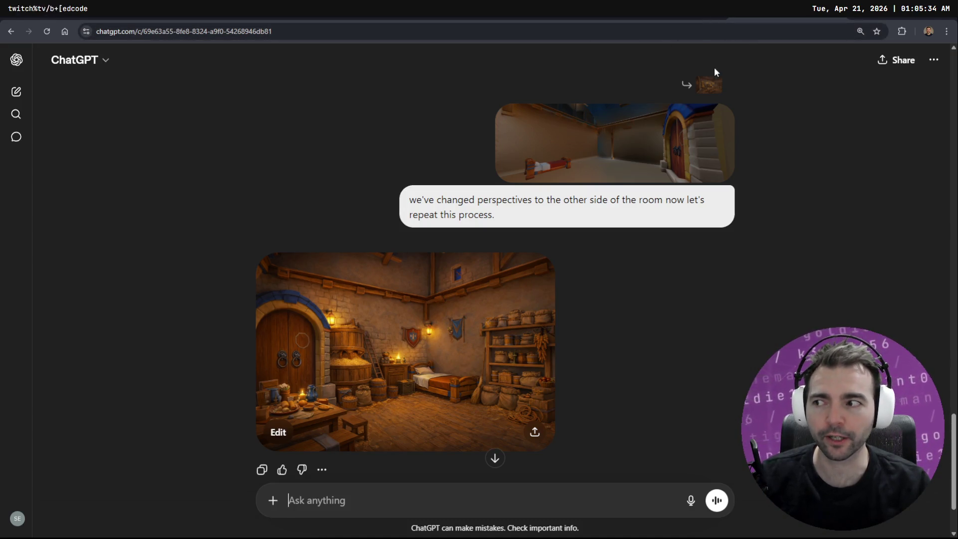
# Start rewriting the earlier perspective-change message by dictation, then cancel the edit
pyautogui.scroll(-2, 571, 372)
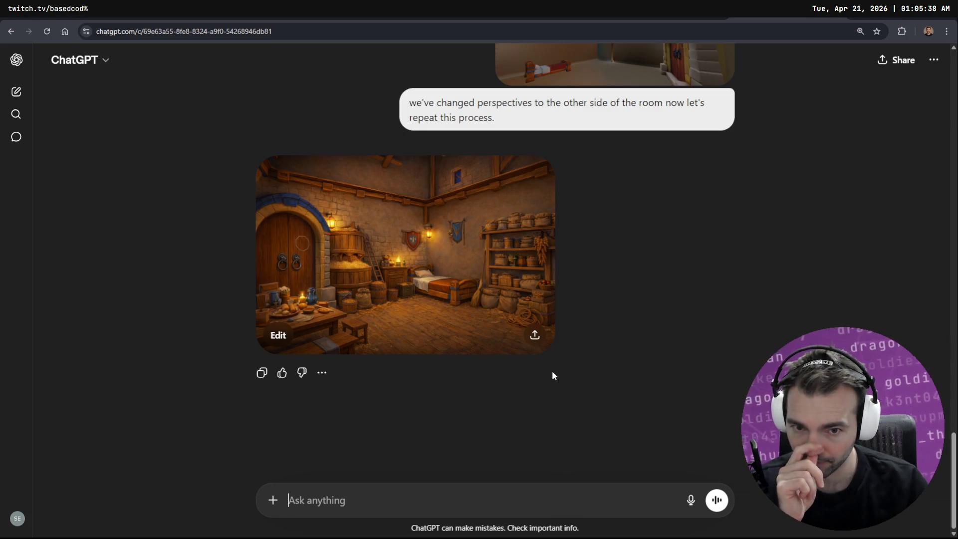
pyautogui.scroll(3, 582, 354)
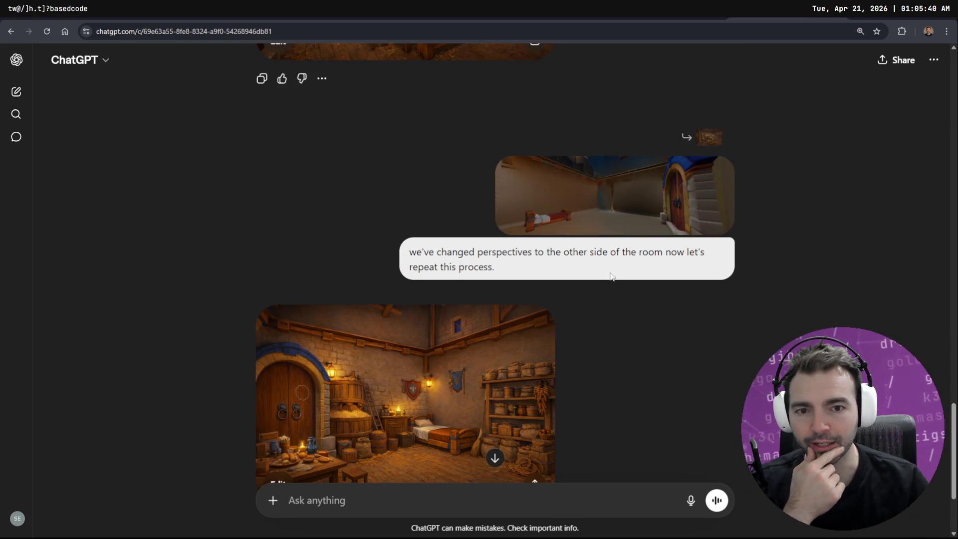
pyautogui.click(724, 293)
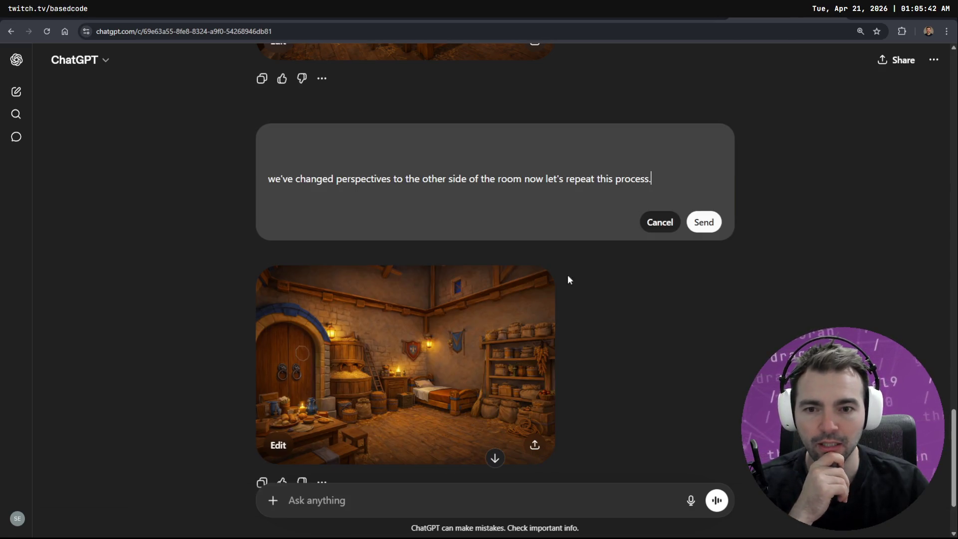
pyautogui.hotkey('ctrl', 'a')
pyautogui.press('BackSpace')
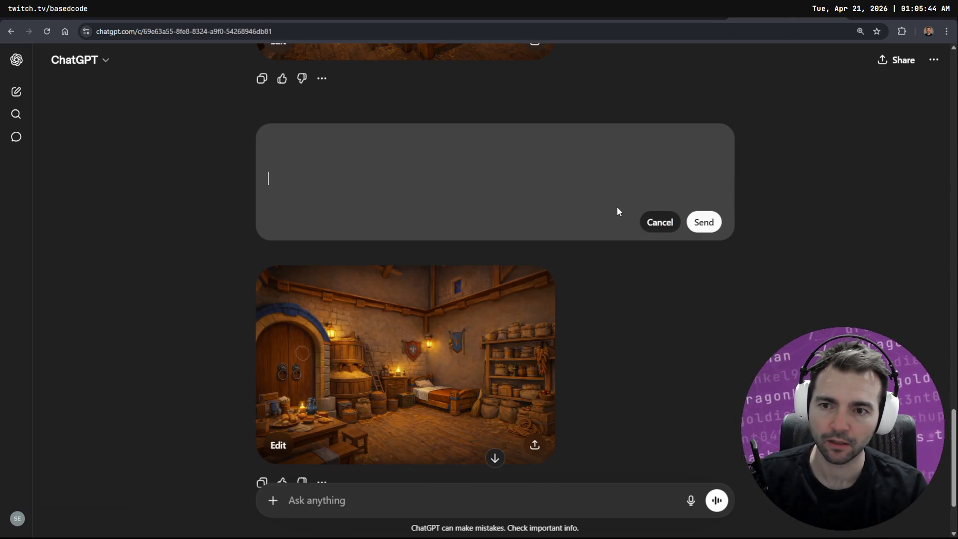
pyautogui.press('super+h')
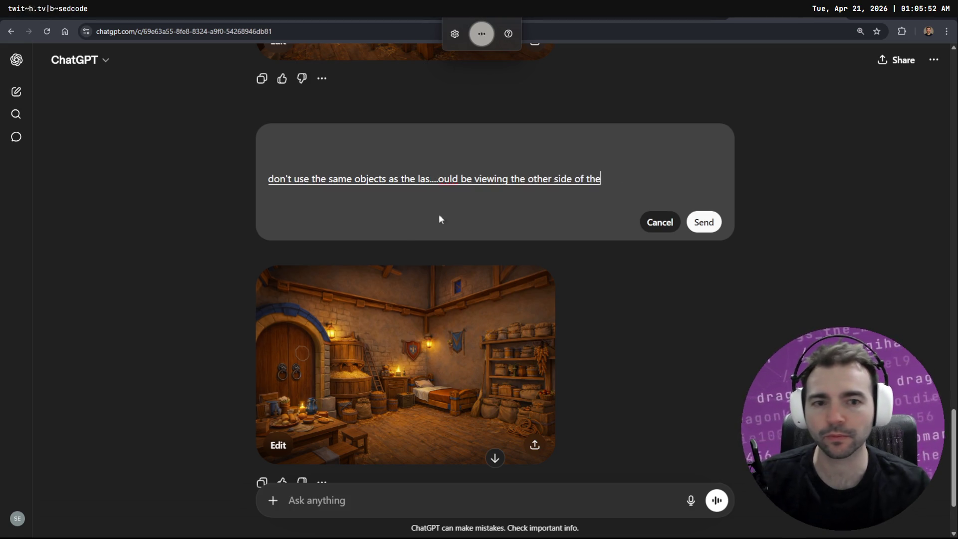
pyautogui.click(658, 222)
# Copy the attached empty-room screenshot from the image viewer, then reopen the message for editing
pyautogui.scroll(5, 518, 364)
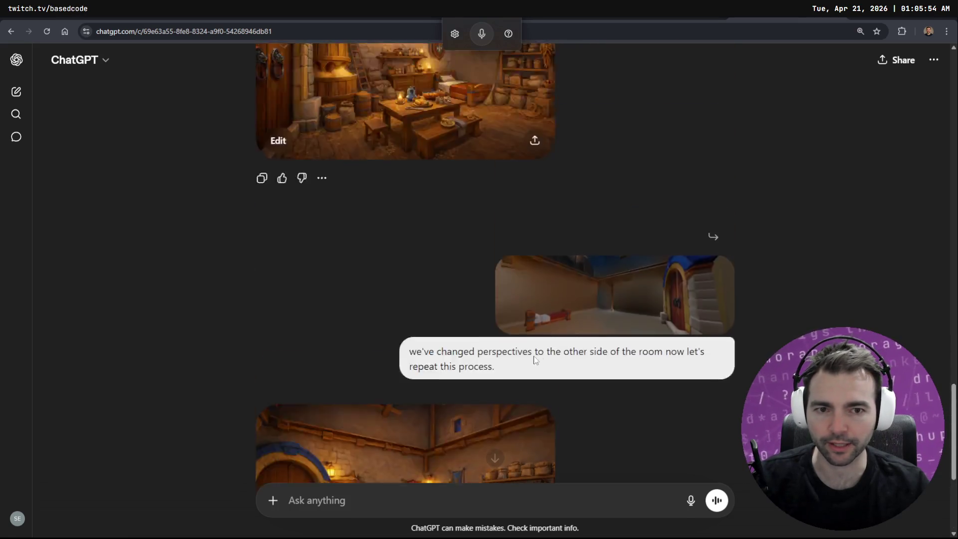
pyautogui.click(512, 313)
pyautogui.rightClick(513, 313)
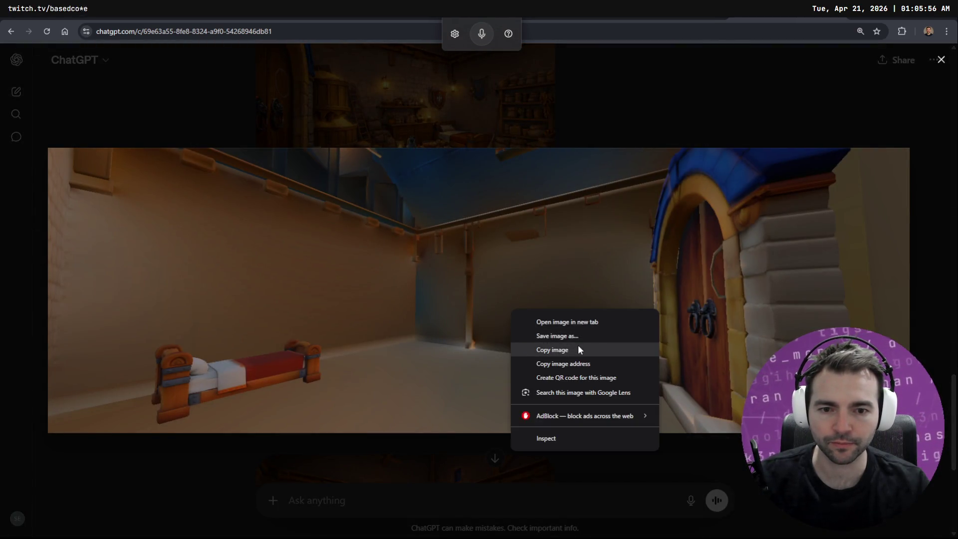
pyautogui.click(576, 345)
pyautogui.click(654, 442)
pyautogui.scroll(-5, 655, 445)
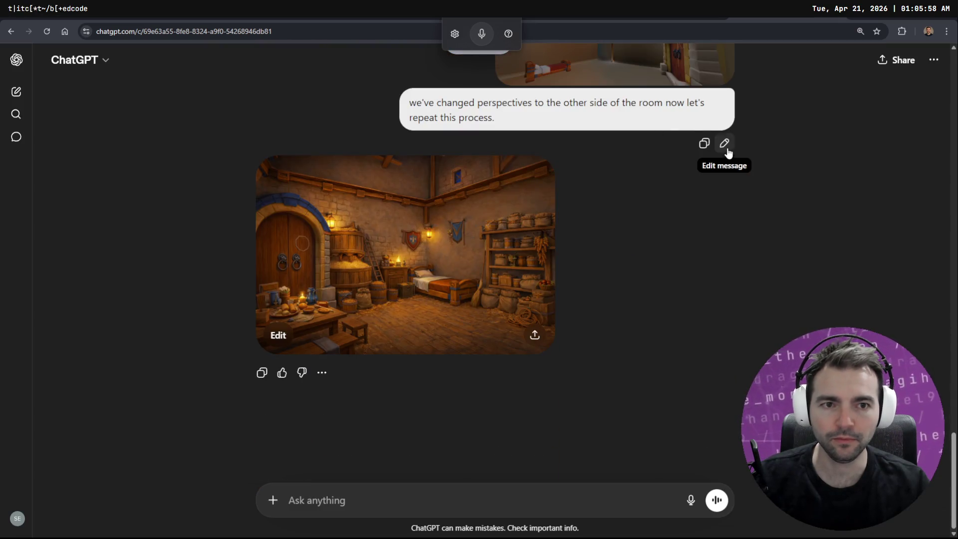
pyautogui.click(722, 144)
# Send a new message with the pasted room screenshot, dictating a request for the room's other side with different objects
pyautogui.hotkey('ctrl', 'a')
pyautogui.press('BackSpace')
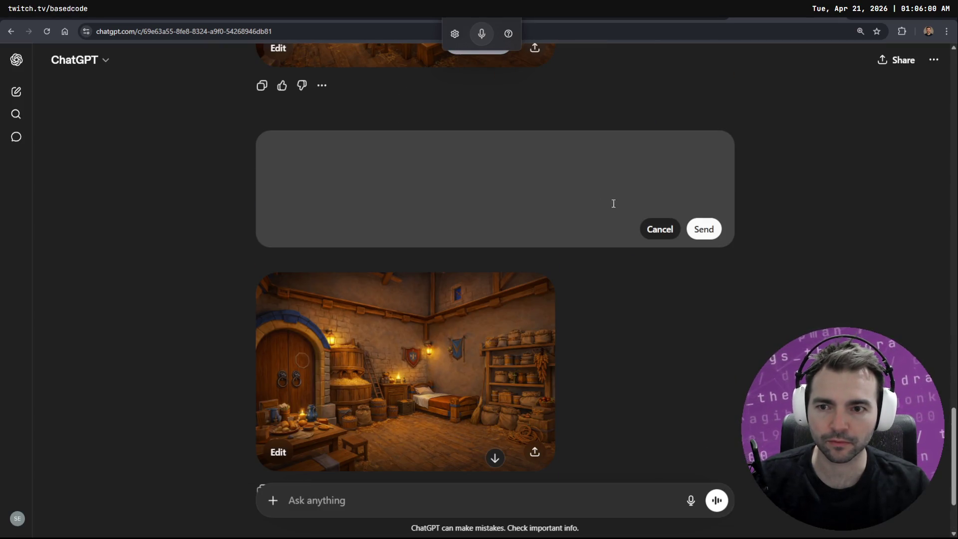
pyautogui.click(660, 229)
pyautogui.hotkey('ctrl', 'v')
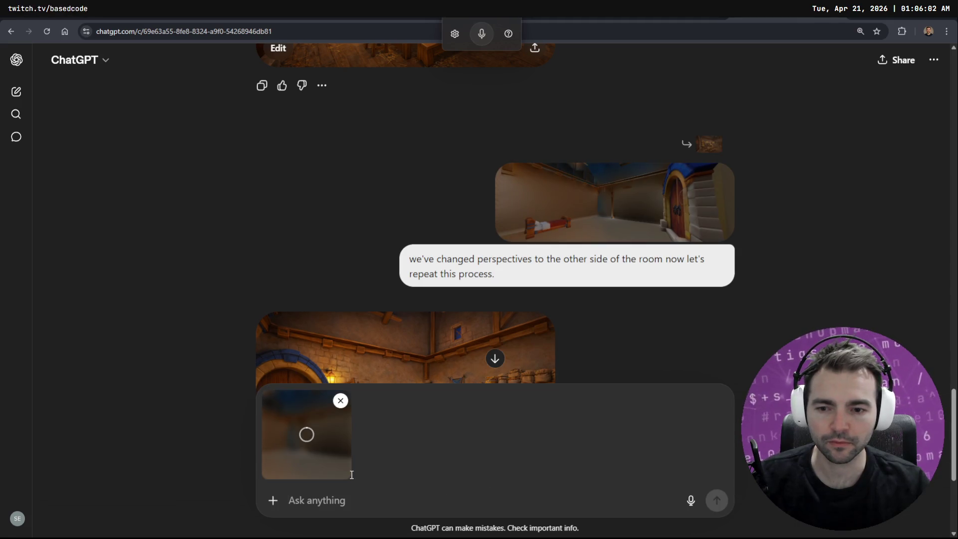
pyautogui.press('super+h')
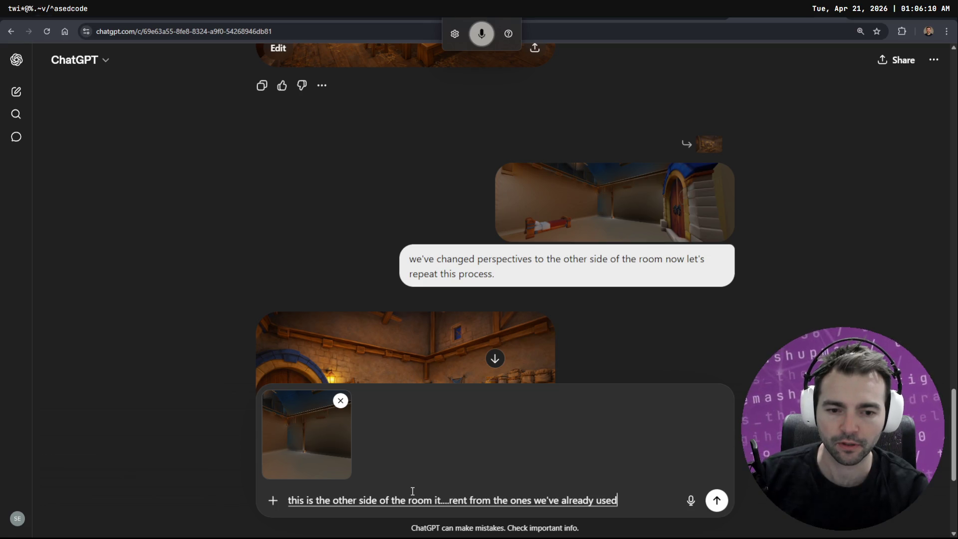
pyautogui.press('Return')
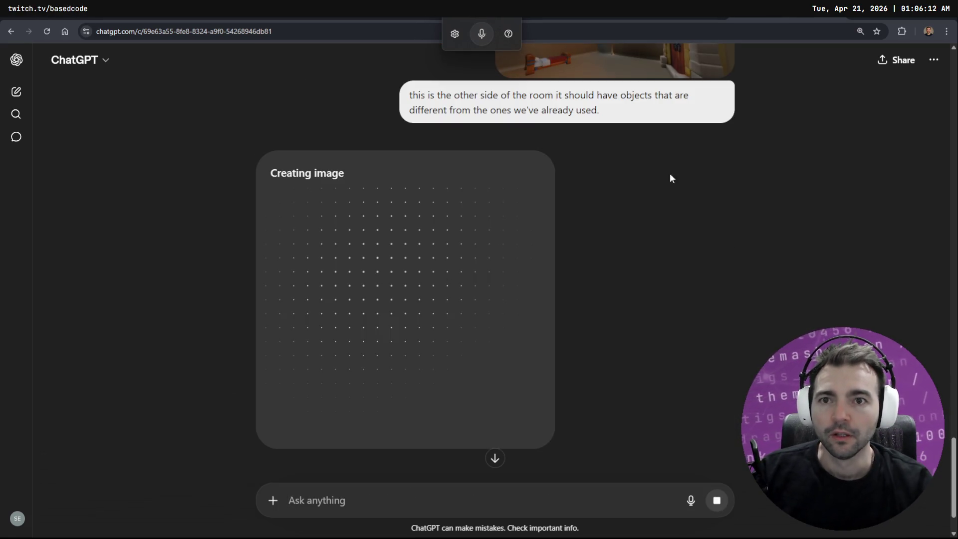
# Copy the rustic medieval granary interior image from the full-size viewer
pyautogui.scroll(10, 737, 244)
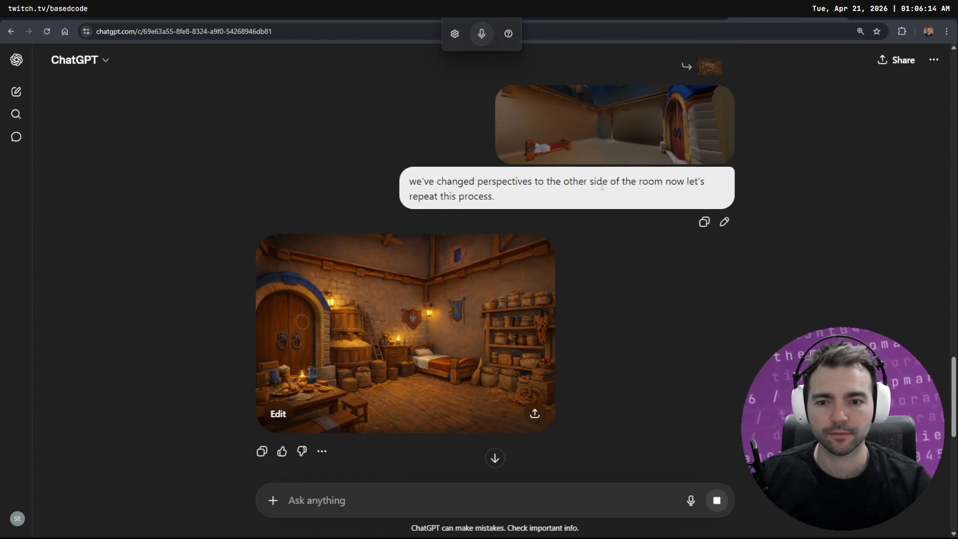
pyautogui.scroll(8, 417, 337)
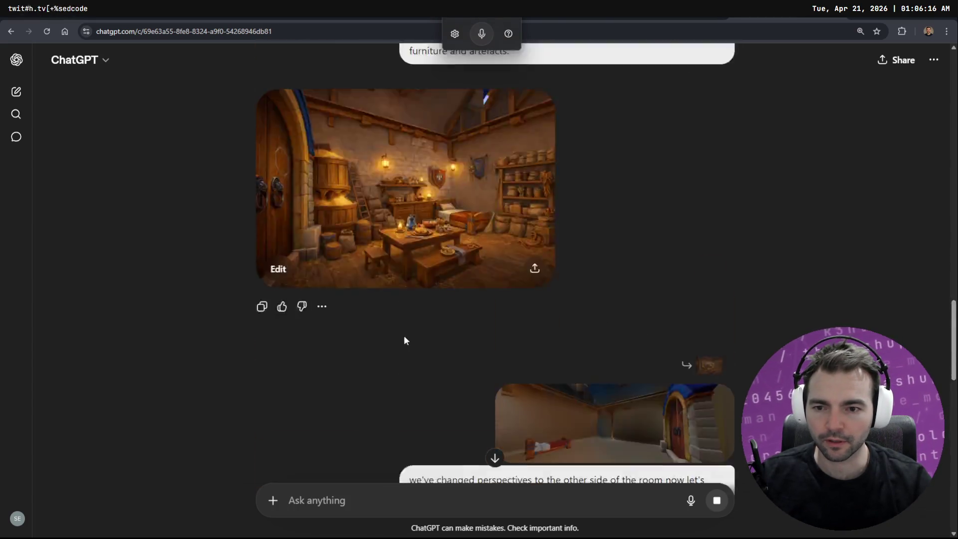
pyautogui.scroll(-7, 423, 308)
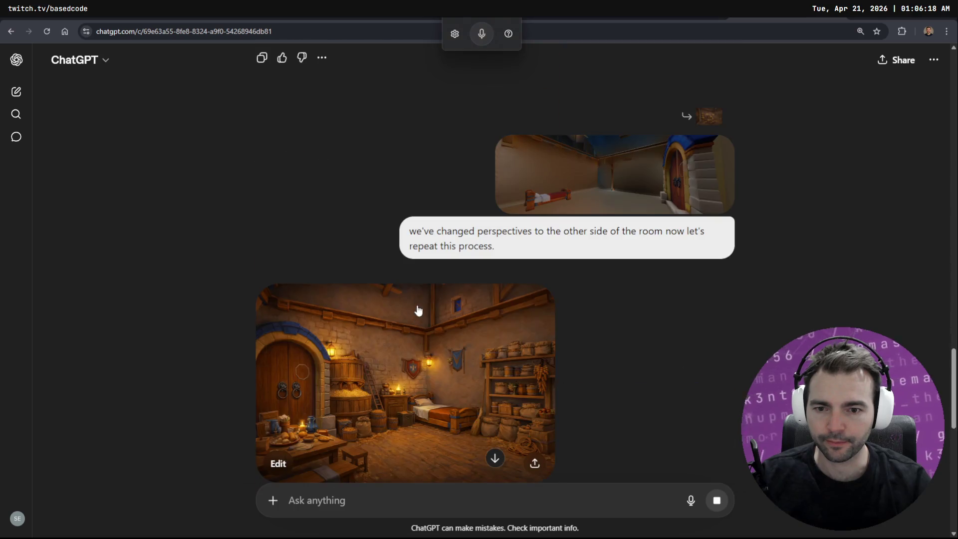
pyautogui.scroll(7, 420, 314)
pyautogui.scroll(-15, 449, 360)
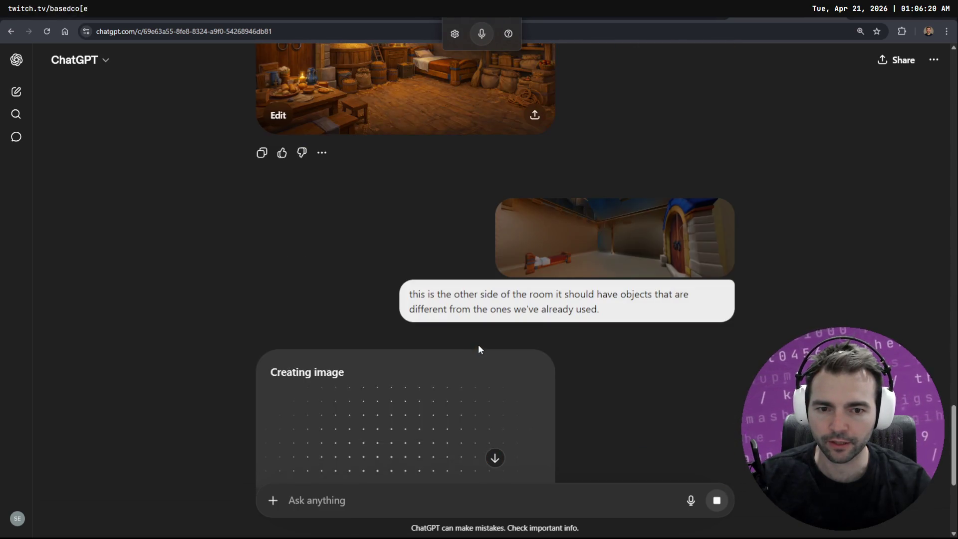
pyautogui.scroll(8, 623, 254)
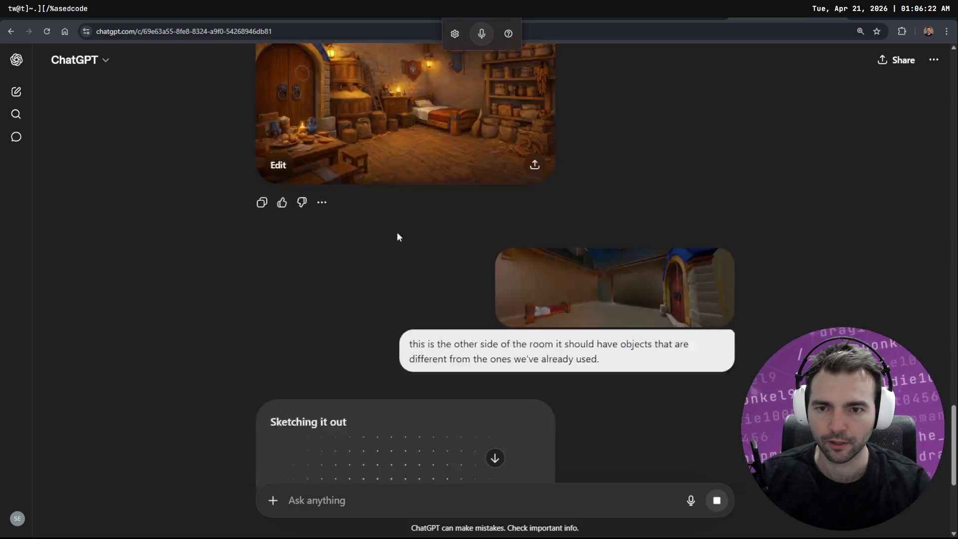
pyautogui.scroll(4, 459, 299)
pyautogui.click(418, 235)
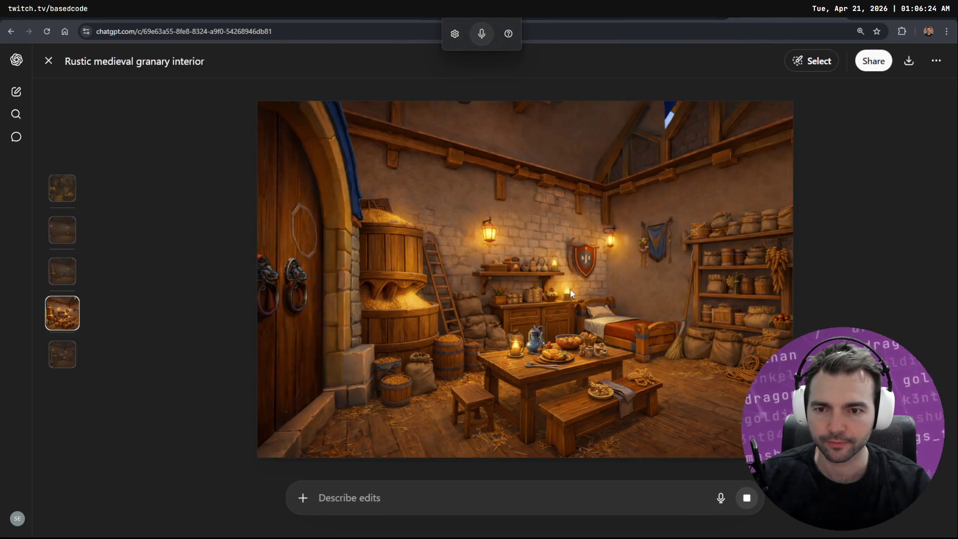
pyautogui.press('Right')
pyautogui.press('Left')
pyautogui.press('Right')
pyautogui.press('Left')
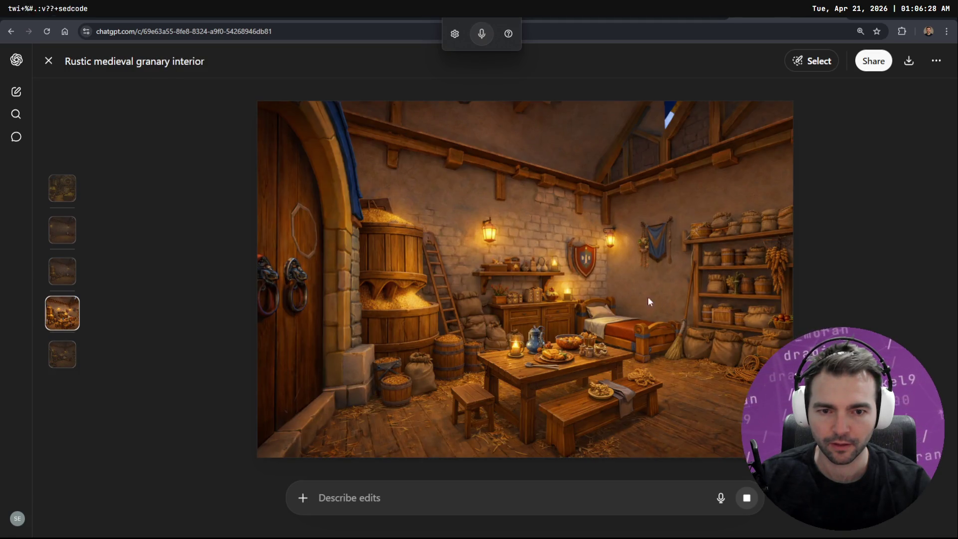
pyautogui.rightClick(646, 298)
pyautogui.click(693, 327)
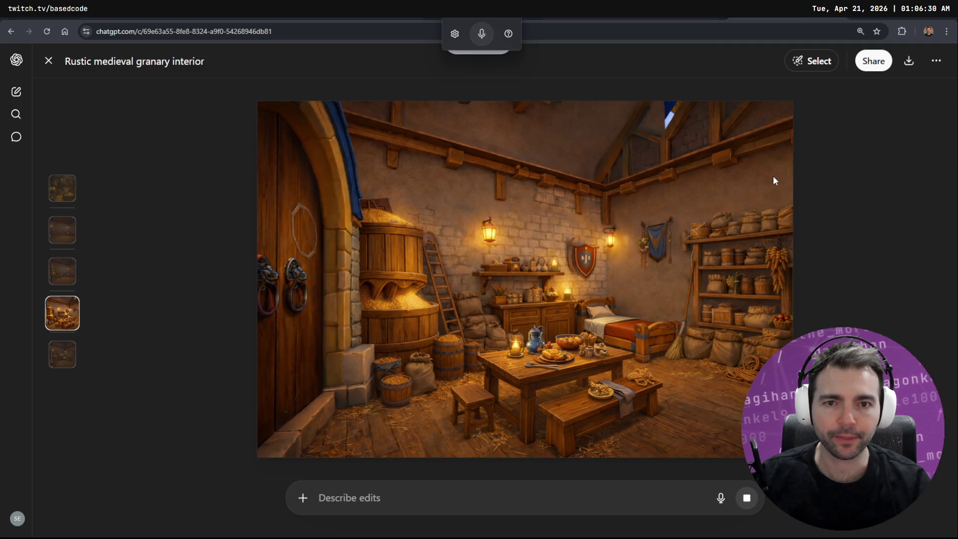
pyautogui.hotkey('alt', 'Tab')
pyautogui.scroll(-8, 602, 229)
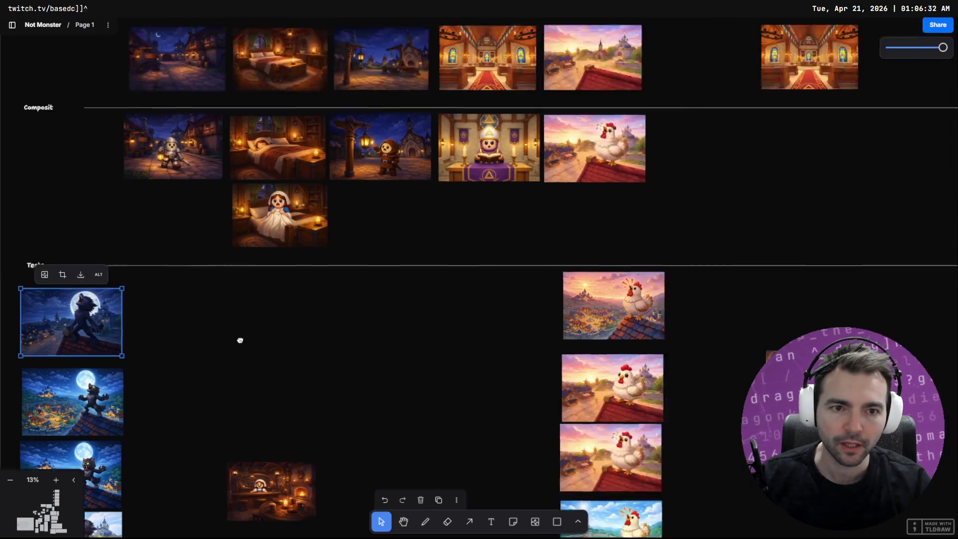
# Paste the granary interior image and drag it to the top of the Granary frame beside the door picture
pyautogui.scroll(10, 435, 281)
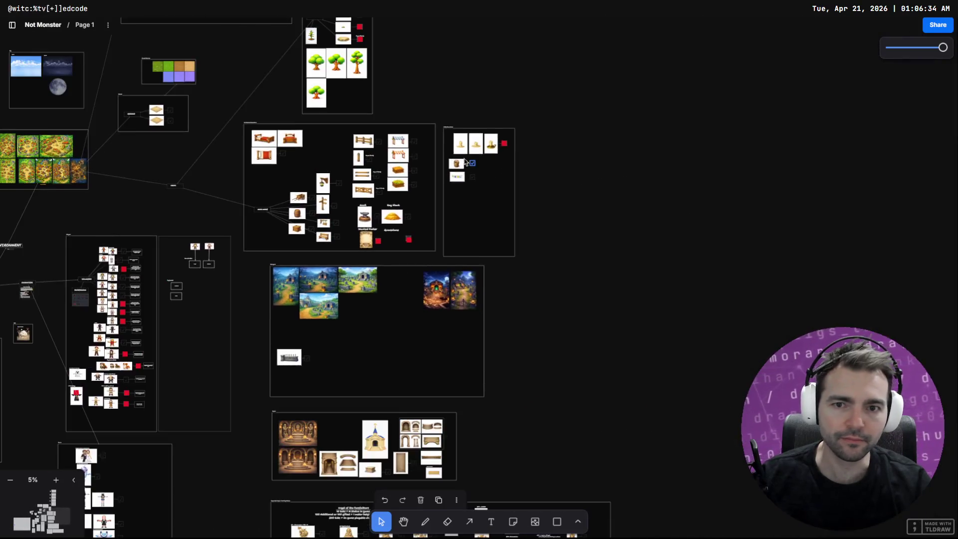
pyautogui.scroll(-1, 538, 241)
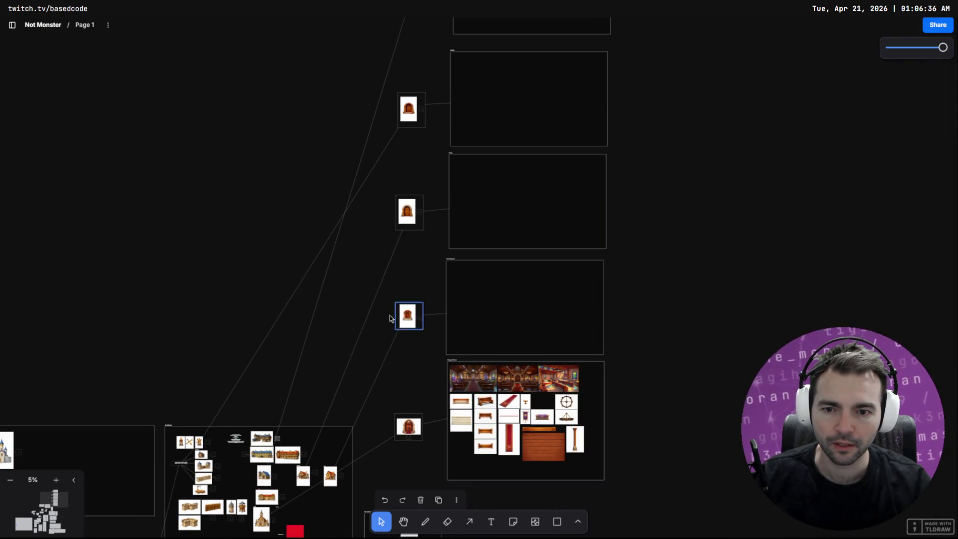
pyautogui.scroll(3, 418, 166)
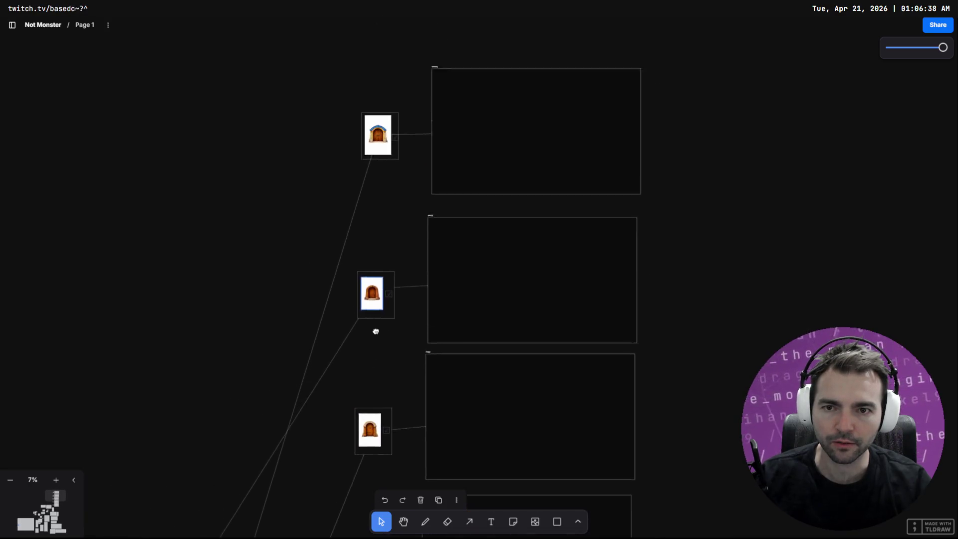
pyautogui.scroll(5, 407, 178)
pyautogui.hotkey('ctrl', 'v')
pyautogui.moveTo(442, 274)
pyautogui.mouseDown()
pyautogui.moveTo(463, 159)
pyautogui.moveTo(456, 144)
pyautogui.mouseUp()
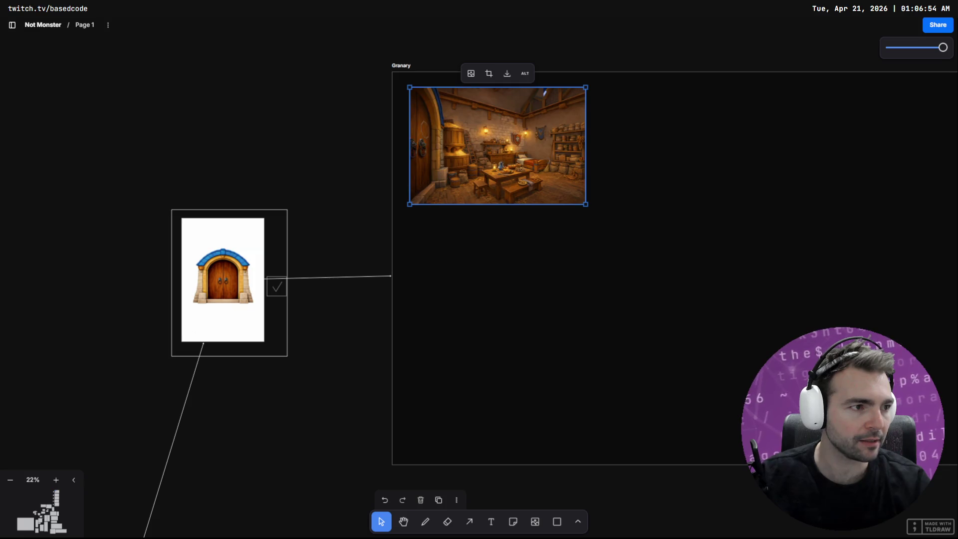
pyautogui.hotkey('alt', 'Tab')
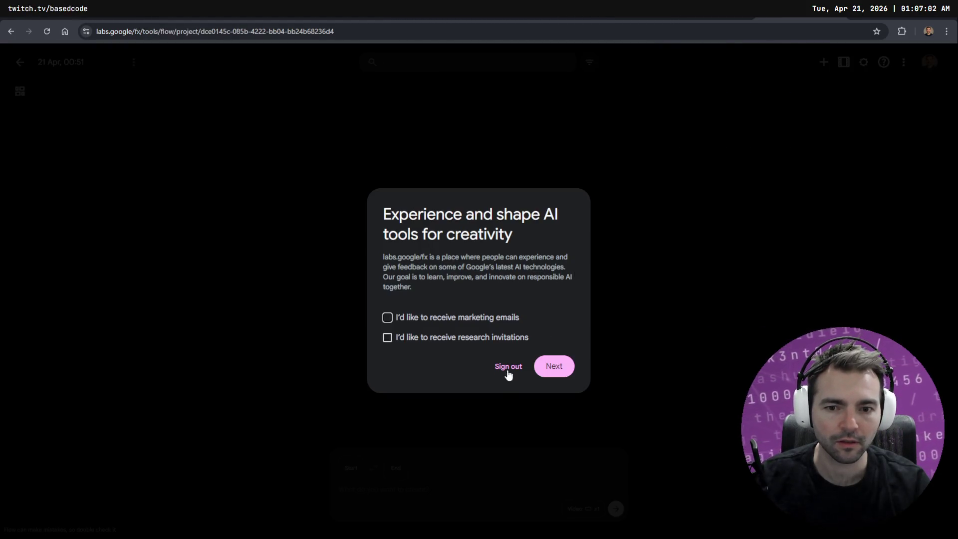
# Accept the Labs consent and privacy notices, then reload Flow to get back to the project grid
pyautogui.click(569, 369)
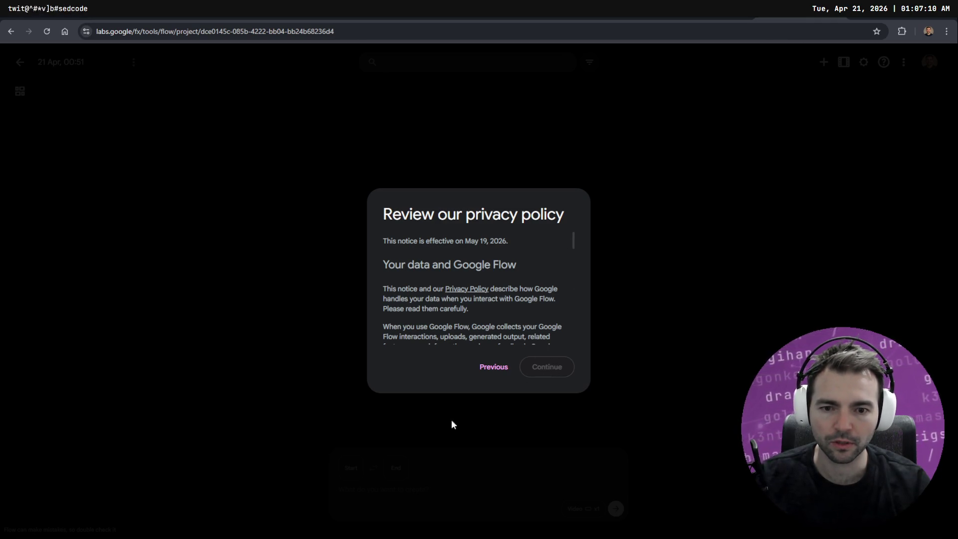
pyautogui.click(494, 372)
pyautogui.click(553, 372)
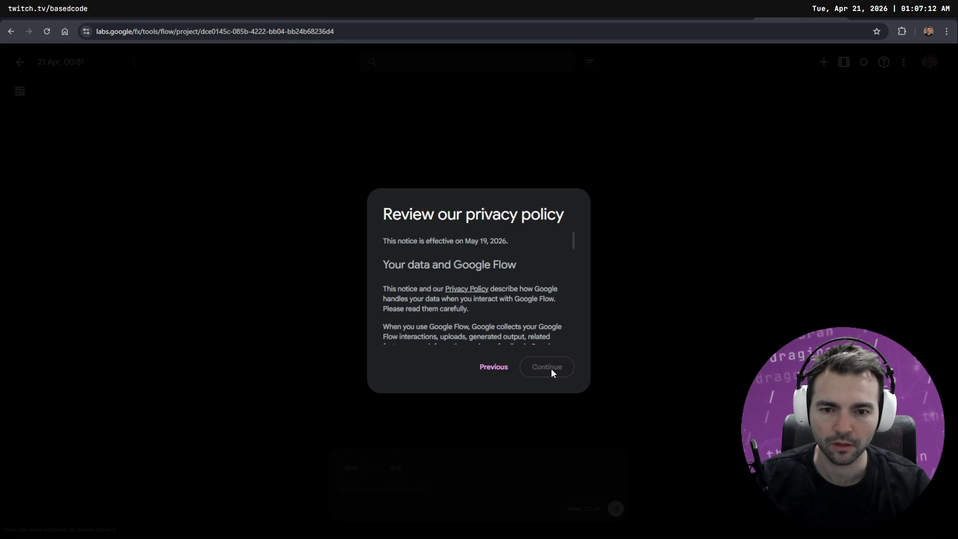
pyautogui.click(633, 271)
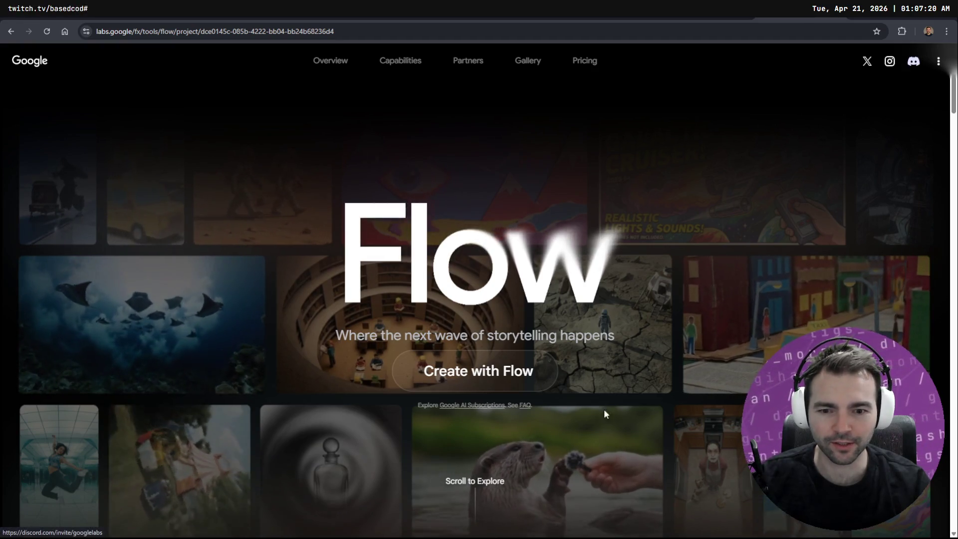
pyautogui.click(461, 386)
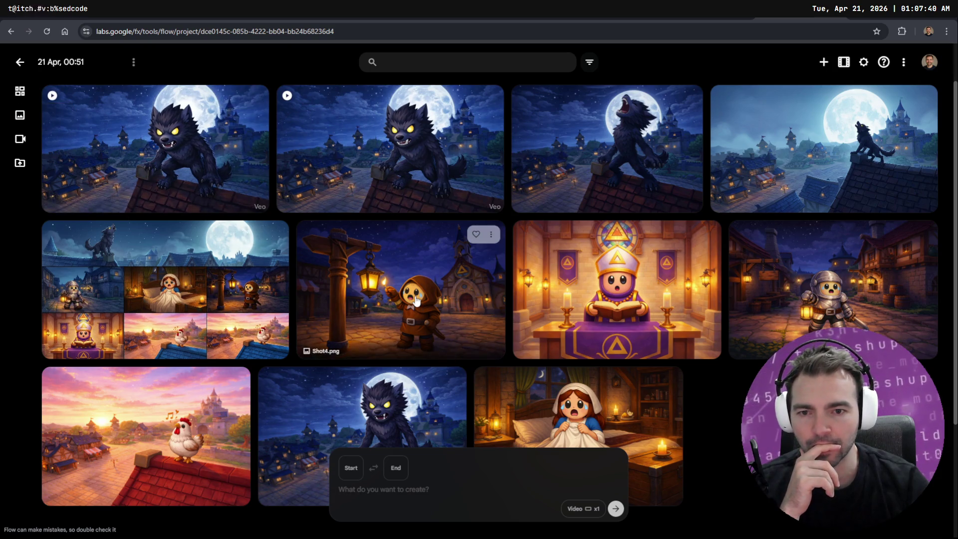
pyautogui.click(471, 333)
# Dictate and submit an edit to Shot4.png where the wind has blown out the lantern and match
pyautogui.click(399, 493)
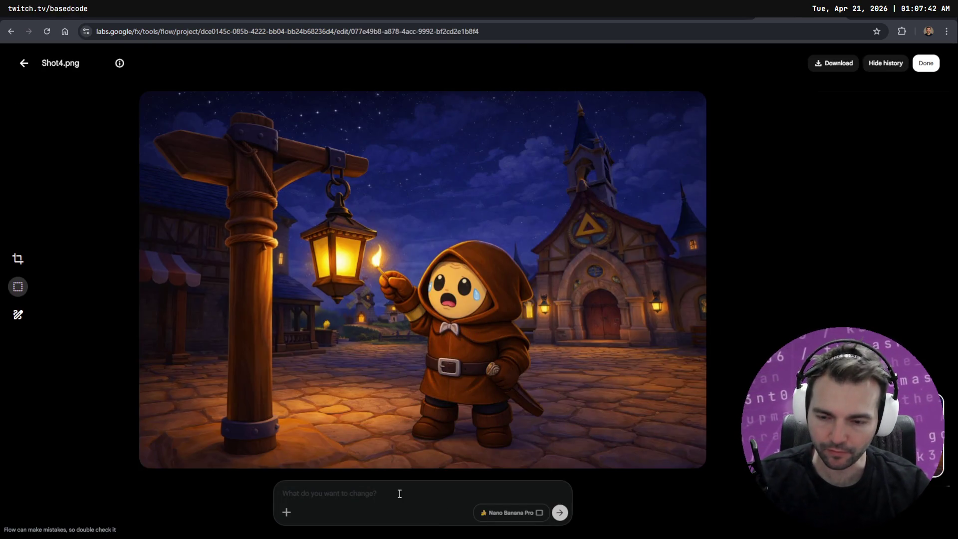
pyautogui.press('super+h')
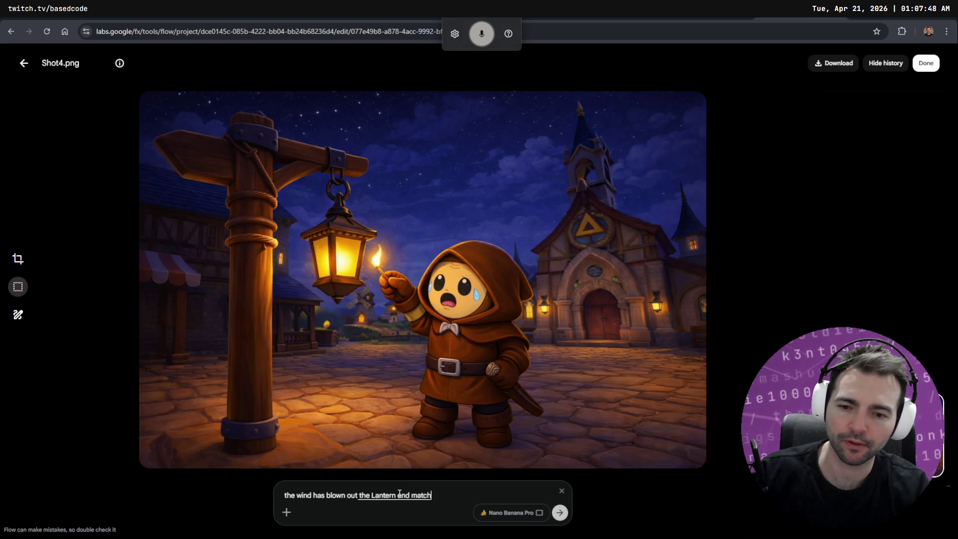
pyautogui.press('Return')
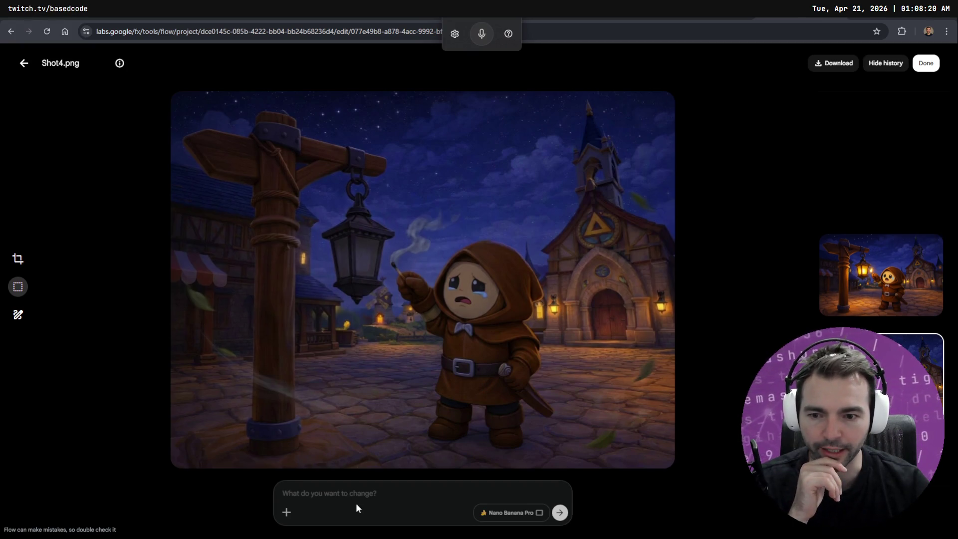
# Compare the unlit result with the original lit-lantern version, ending on the lit one
pyautogui.click(380, 496)
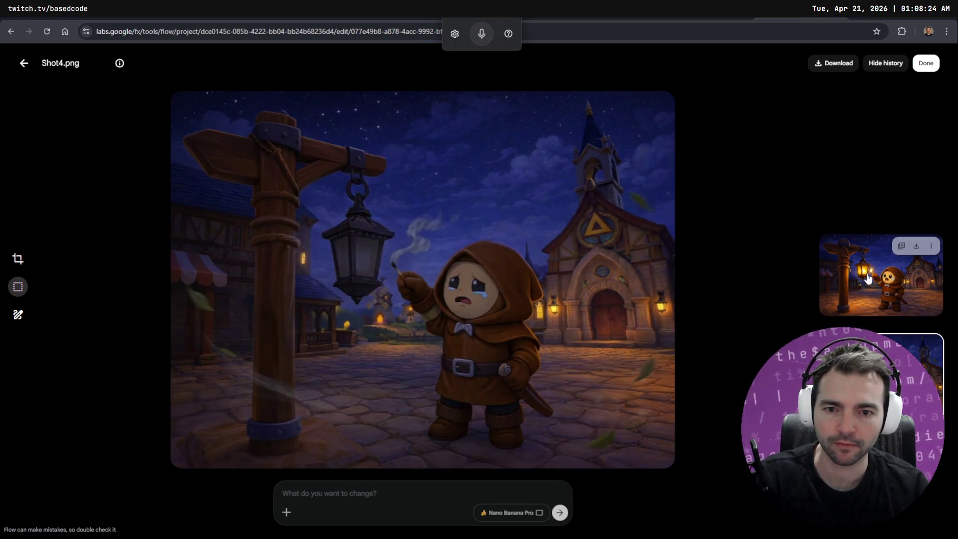
pyautogui.click(865, 277)
pyautogui.press('Down')
pyautogui.press('Up')
pyautogui.press('Down')
pyautogui.press('Up')
pyautogui.press('Down')
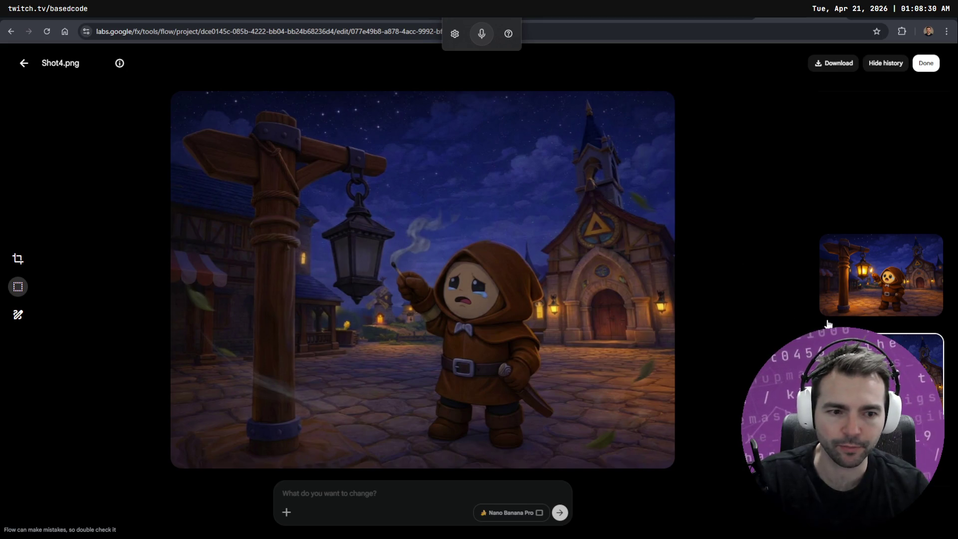
pyautogui.press('Up')
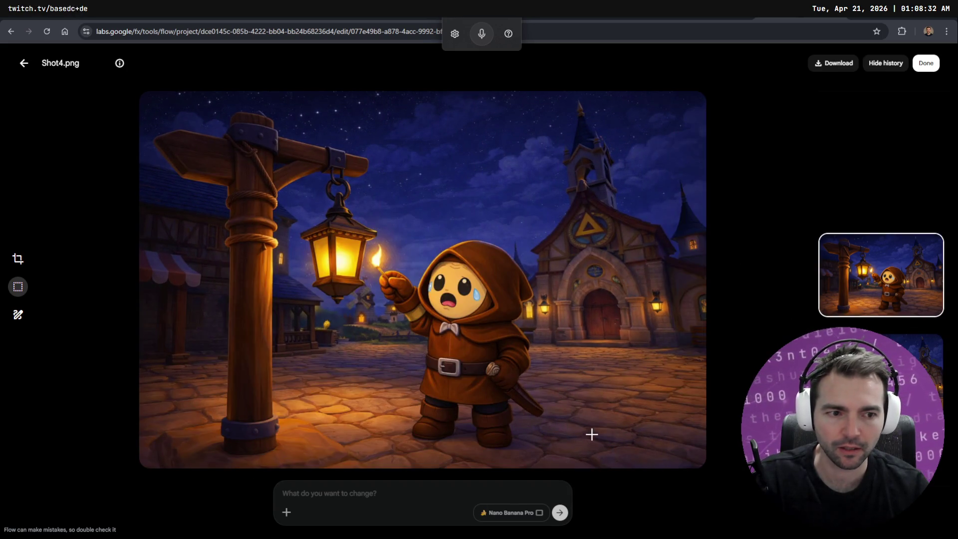
# Glance at the project assets, then flick between Shot4's lit and unlit versions, ending on unlit
pyautogui.click(286, 512)
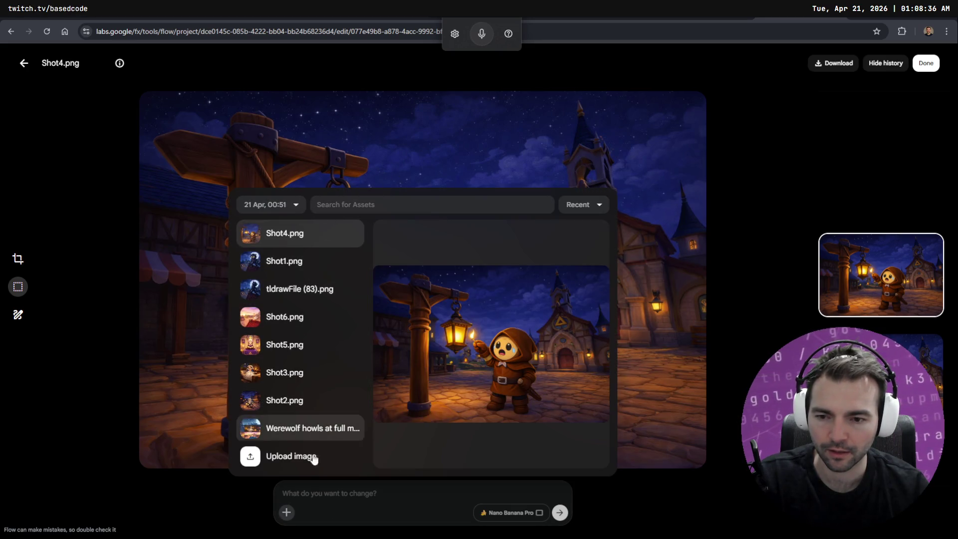
pyautogui.click(760, 201)
pyautogui.press('Down')
pyautogui.press('Up')
pyautogui.press('Down')
pyautogui.press('Up')
pyautogui.press('Down')
pyautogui.press('Up')
pyautogui.press('Down')
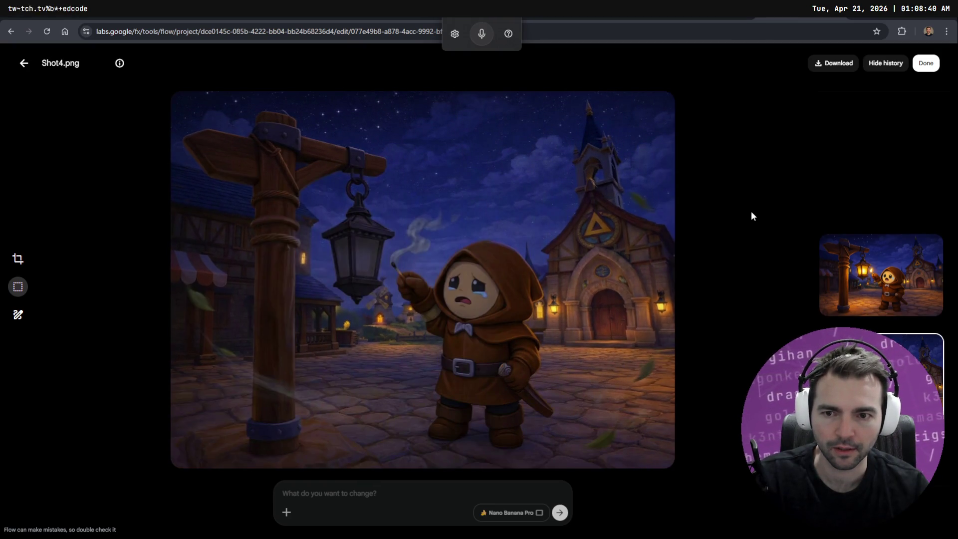
pyautogui.press('Up')
pyautogui.press('Down')
pyautogui.press('Up')
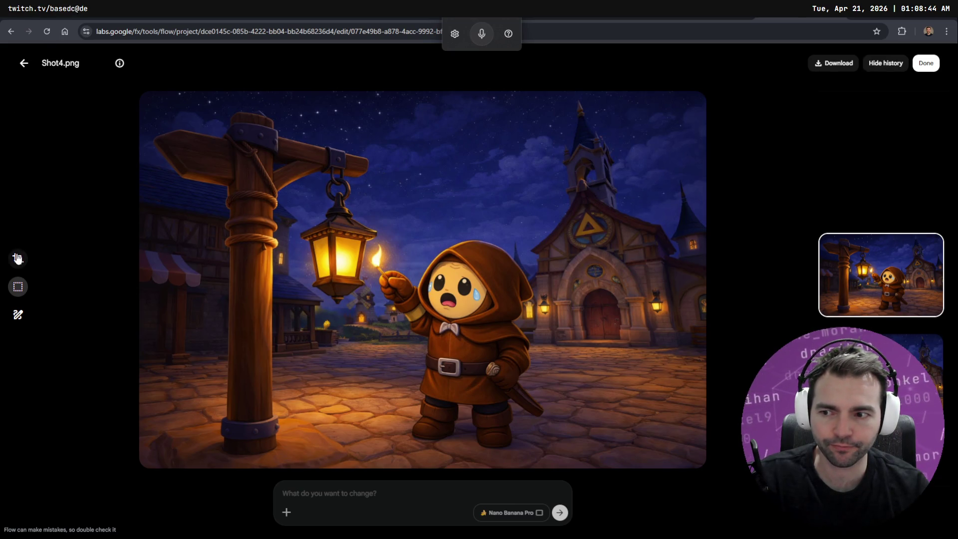
pyautogui.press('Down')
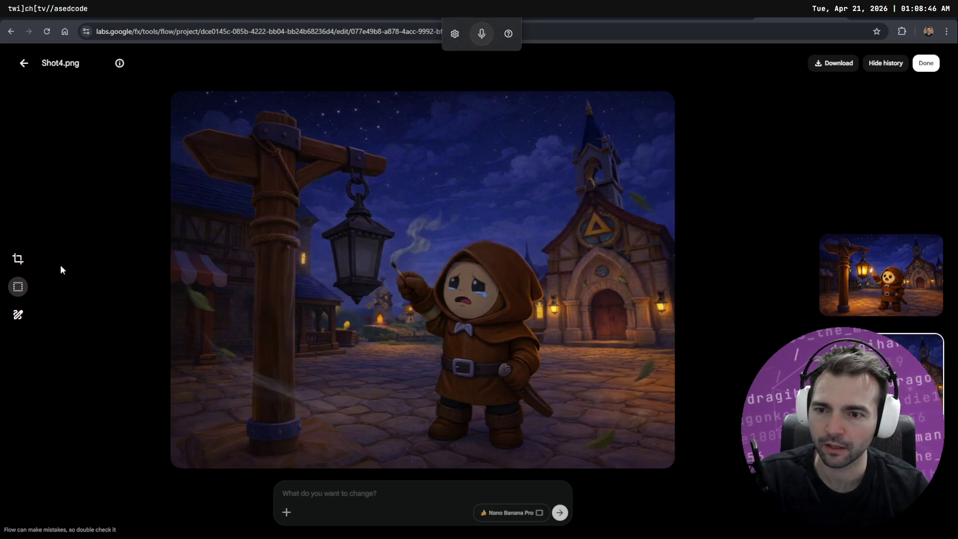
# Try a landscape crop on Shot4.png twice, cancelling each time to keep the full image
pyautogui.click(20, 260)
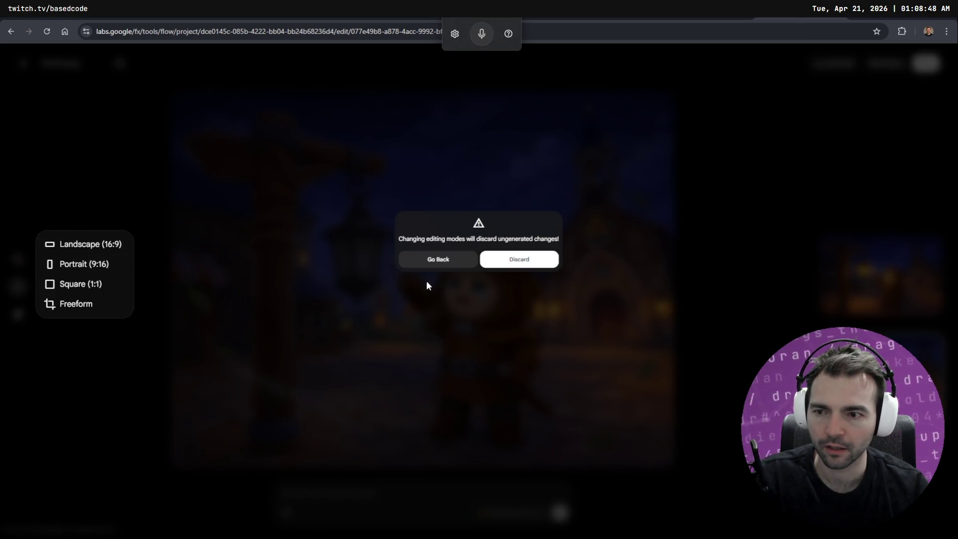
pyautogui.click(101, 247)
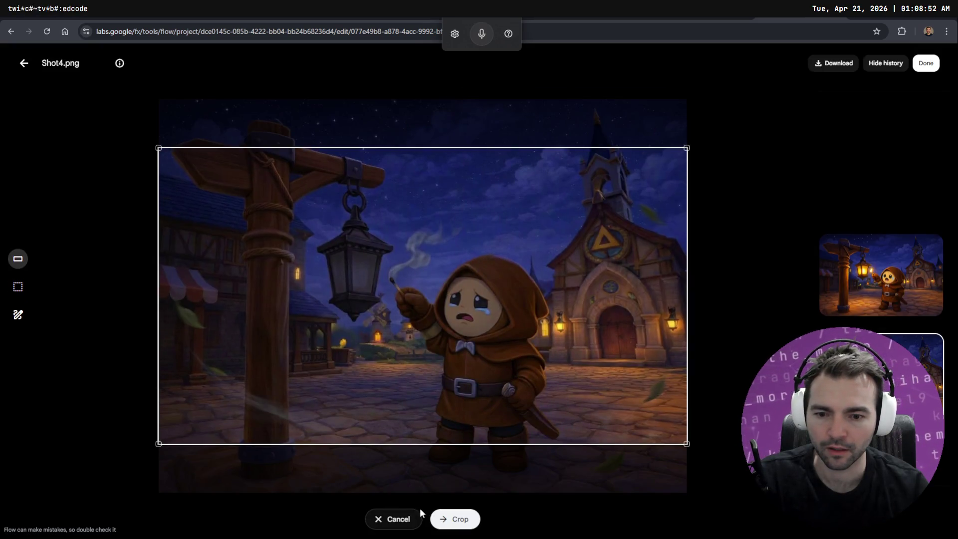
pyautogui.click(419, 514)
pyautogui.click(916, 280)
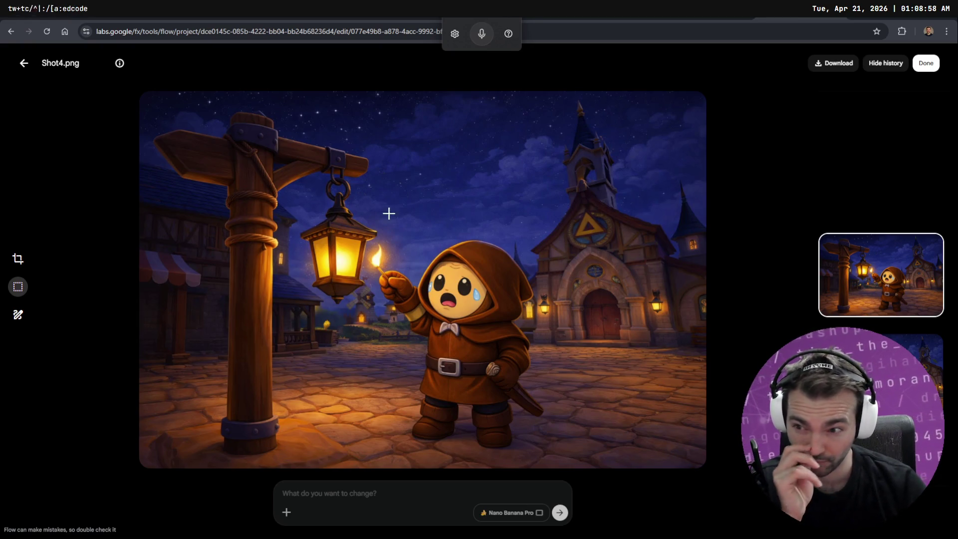
pyautogui.click(18, 259)
pyautogui.moveTo(578, 288)
pyautogui.mouseDown()
pyautogui.moveTo(577, 265)
pyautogui.moveTo(577, 306)
pyautogui.moveTo(583, 232)
pyautogui.moveTo(594, 327)
pyautogui.mouseUp()
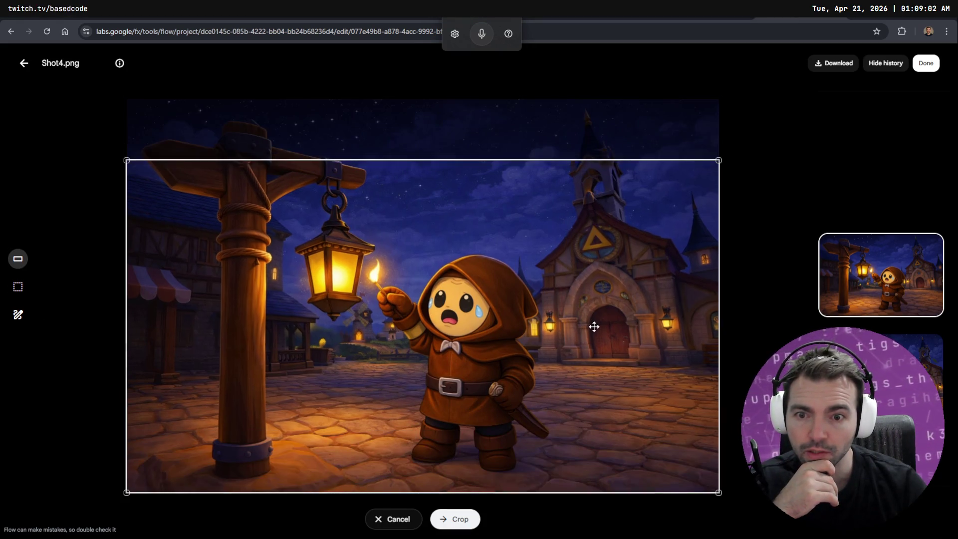
pyautogui.click(394, 521)
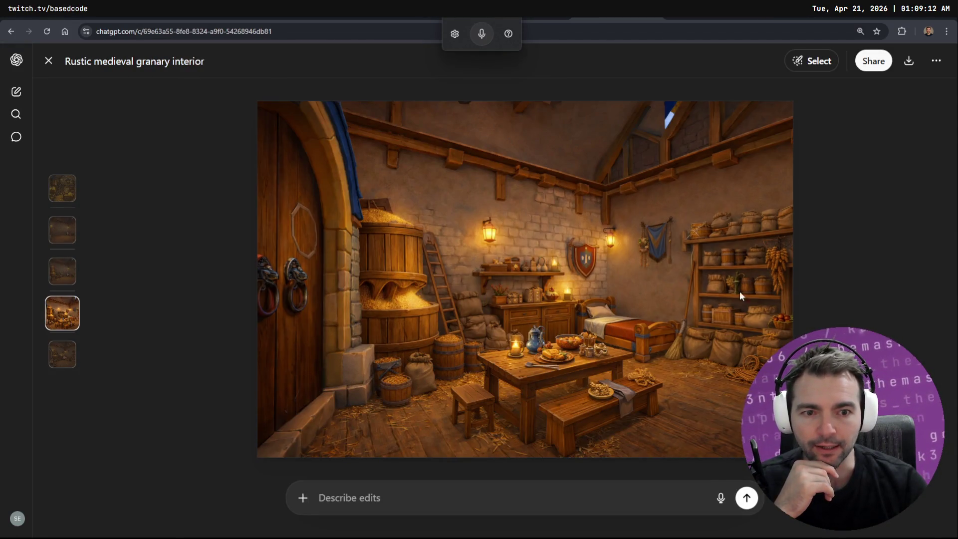
# Copy ChatGPT's warm-lit fireplace granary image and switch back to the tldraw board
pyautogui.click(48, 64)
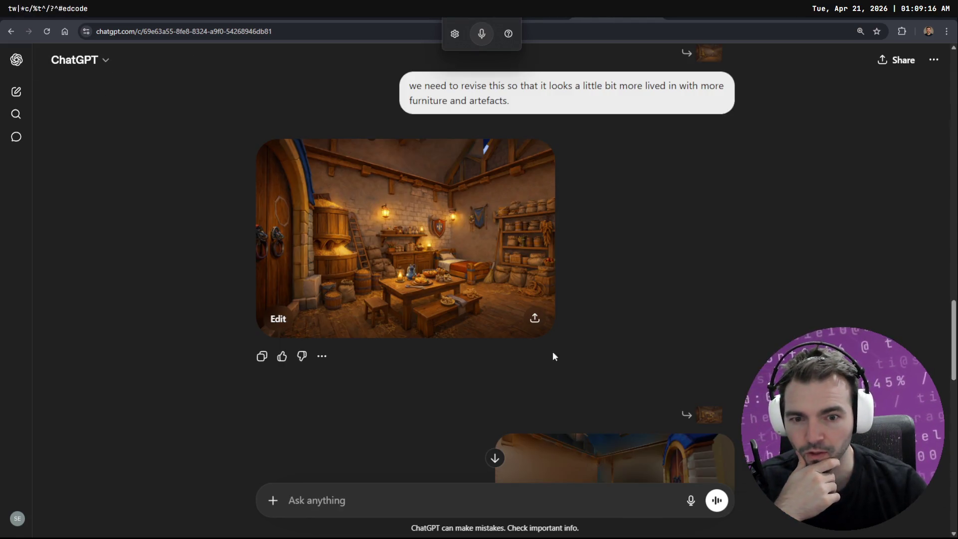
pyautogui.scroll(-10, 606, 345)
pyautogui.scroll(-1, 635, 338)
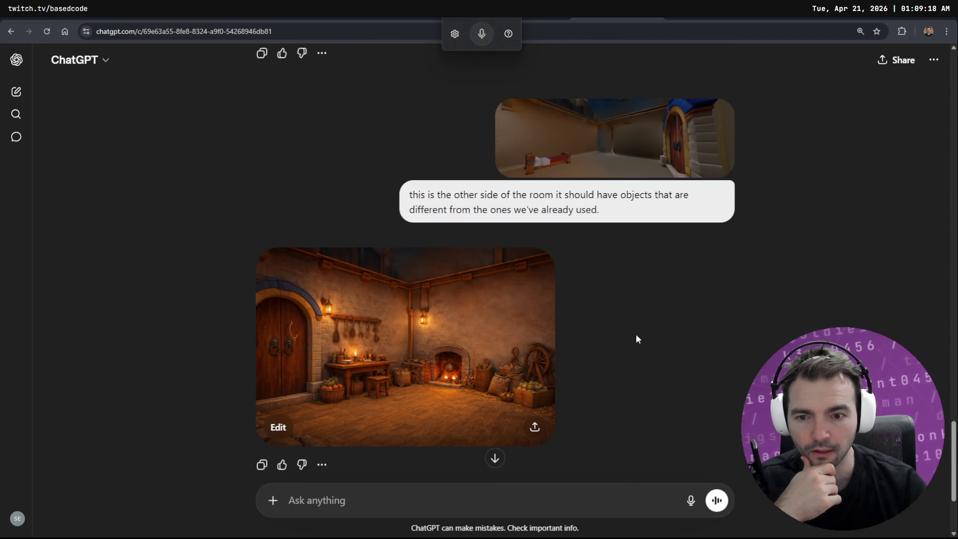
pyautogui.scroll(-1, 635, 338)
pyautogui.scroll(7, 512, 308)
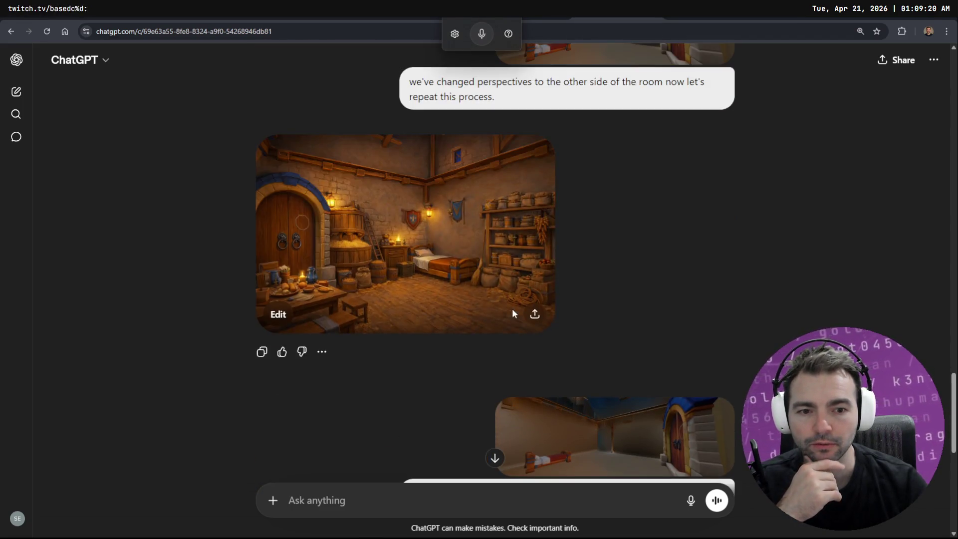
pyautogui.scroll(-8, 463, 316)
pyautogui.click(411, 250)
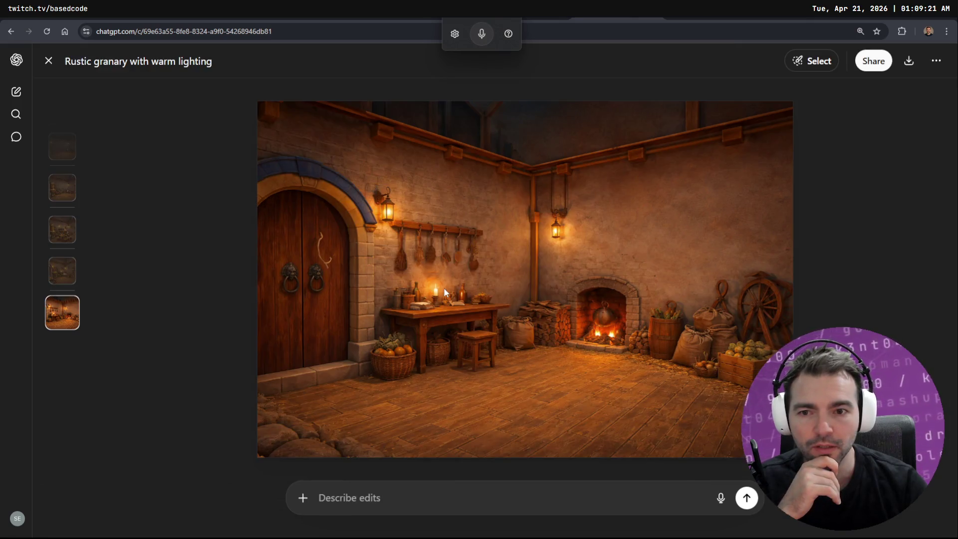
pyautogui.rightClick(547, 270)
pyautogui.click(638, 310)
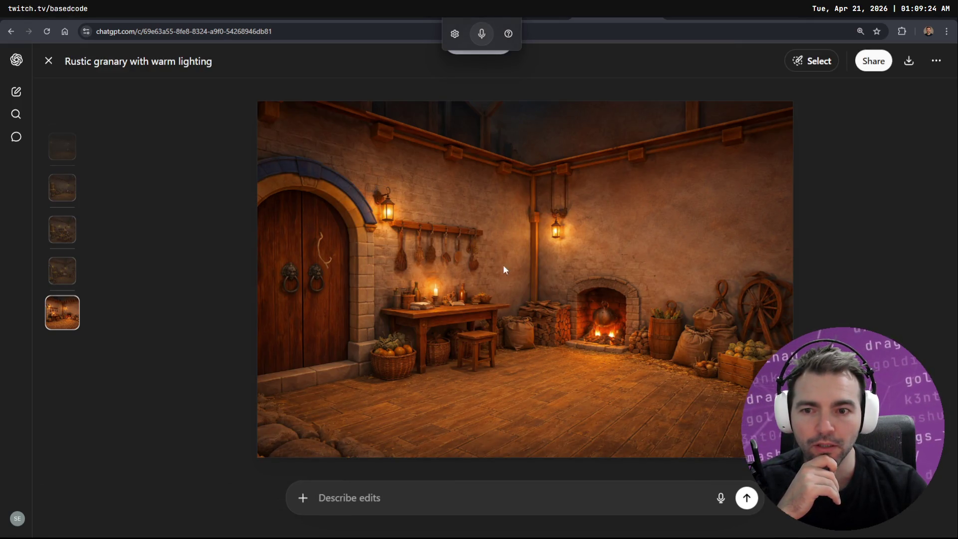
pyautogui.hotkey('alt', 'Tab')
pyautogui.hotkey('ctrl', 'v')
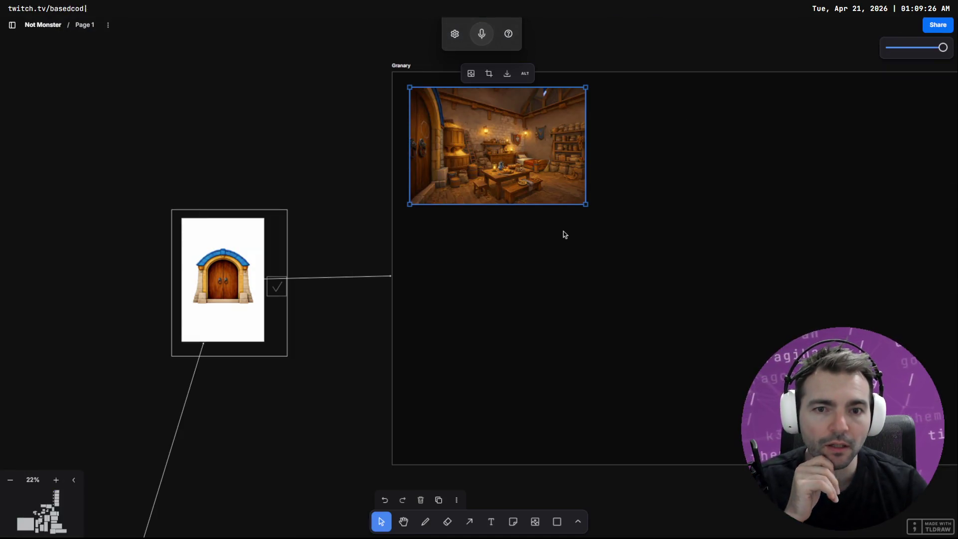
# Paste the fireplace image into the Granary frame and align it beneath the first interior image
pyautogui.click(591, 250)
pyautogui.hotkey('ctrl', 'v')
pyautogui.moveTo(552, 264)
pyautogui.mouseDown()
pyautogui.moveTo(589, 264)
pyautogui.moveTo(580, 257)
pyautogui.mouseUp()
pyautogui.scroll(10, 537, 310)
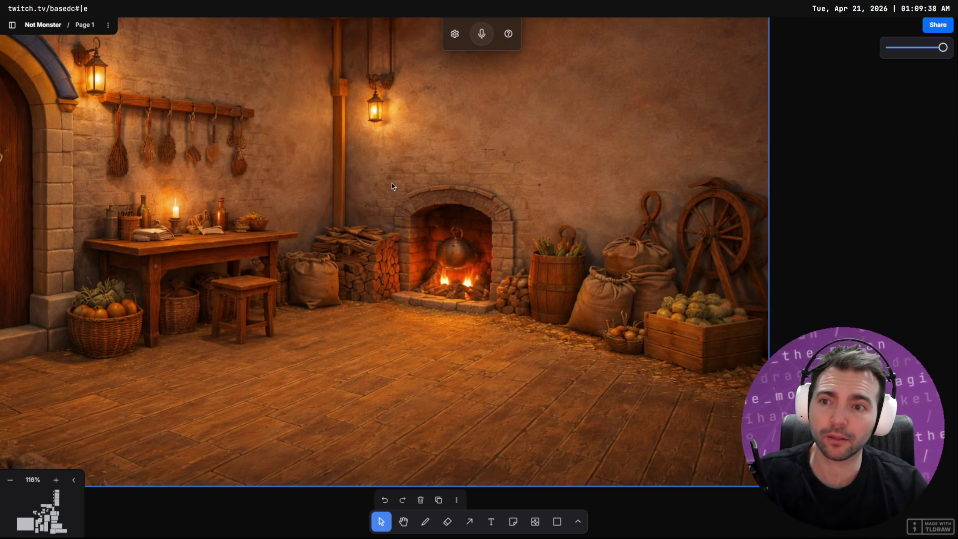
pyautogui.scroll(-5, 391, 186)
pyautogui.moveTo(420, 297)
pyautogui.mouseDown()
pyautogui.moveTo(395, 296)
pyautogui.moveTo(403, 294)
pyautogui.mouseUp()
# Zoom out to review the Granary frame, then show Godot's debugger error list
pyautogui.scroll(2, 438, 239)
pyautogui.moveTo(467, 346)
pyautogui.mouseDown()
pyautogui.moveTo(456, 145)
pyautogui.moveTo(452, 338)
pyautogui.moveTo(432, 129)
pyautogui.moveTo(394, 403)
pyautogui.moveTo(367, 251)
pyautogui.moveTo(435, 292)
pyautogui.mouseUp()
pyautogui.scroll(-5, 369, 264)
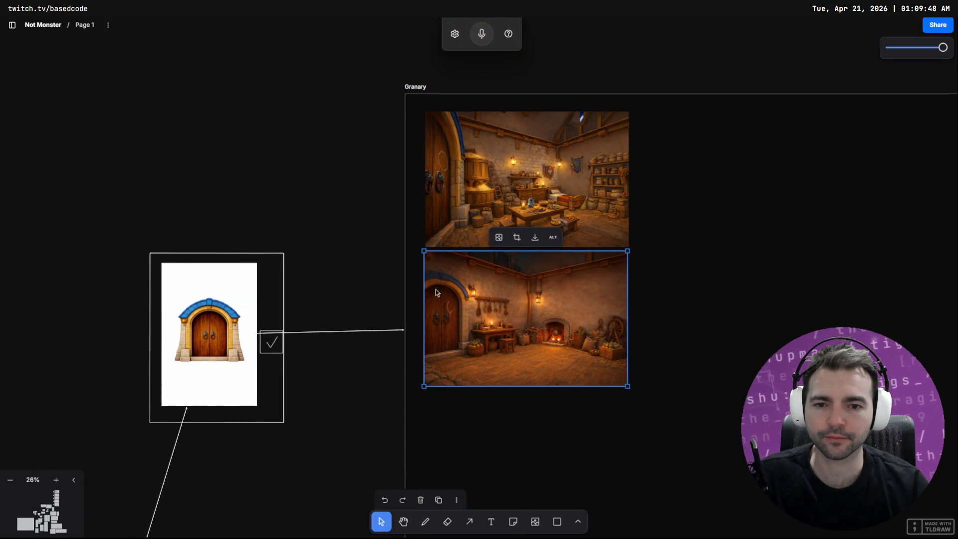
pyautogui.click(523, 428)
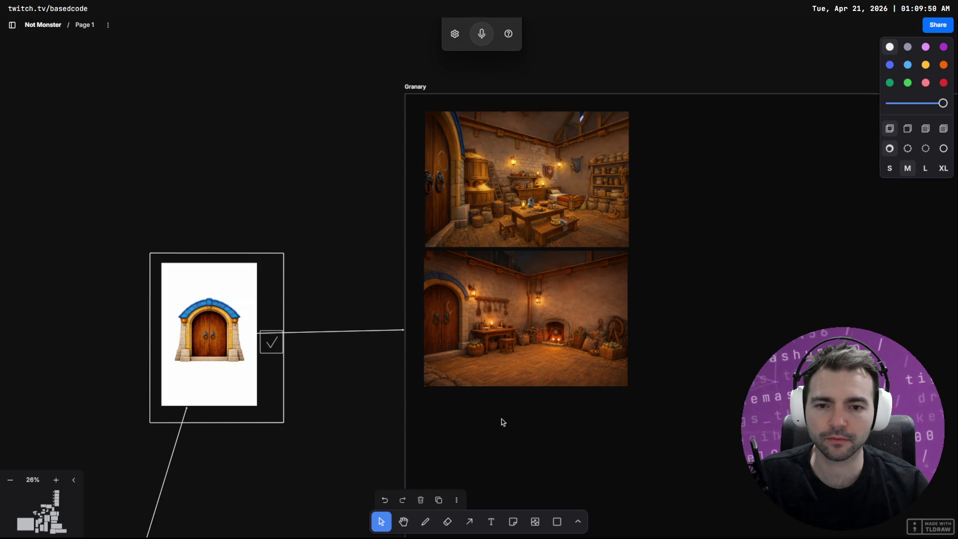
pyautogui.scroll(-10, 448, 220)
pyautogui.scroll(-3, 586, 283)
pyautogui.scroll(-10, 493, 241)
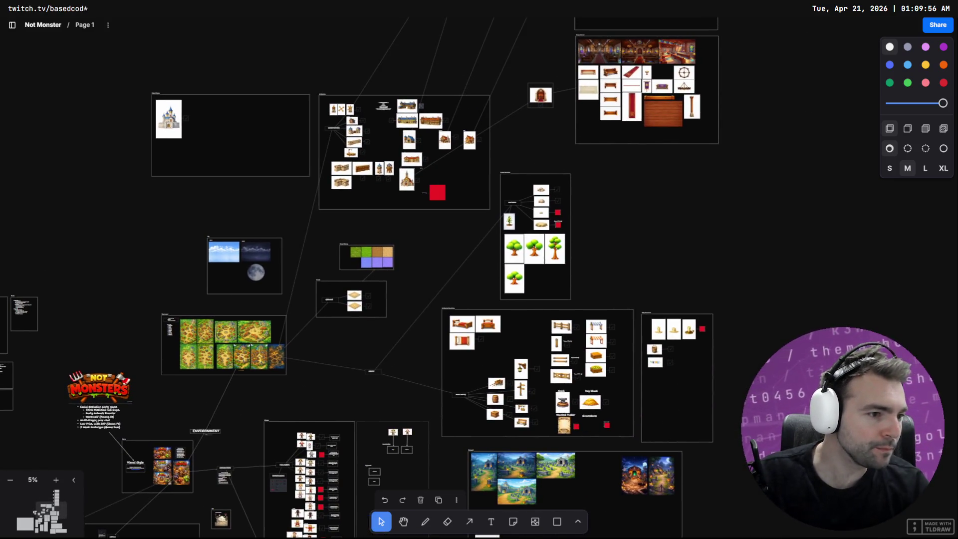
pyautogui.hotkey('alt', 'Tab')
pyautogui.click(69, 525)
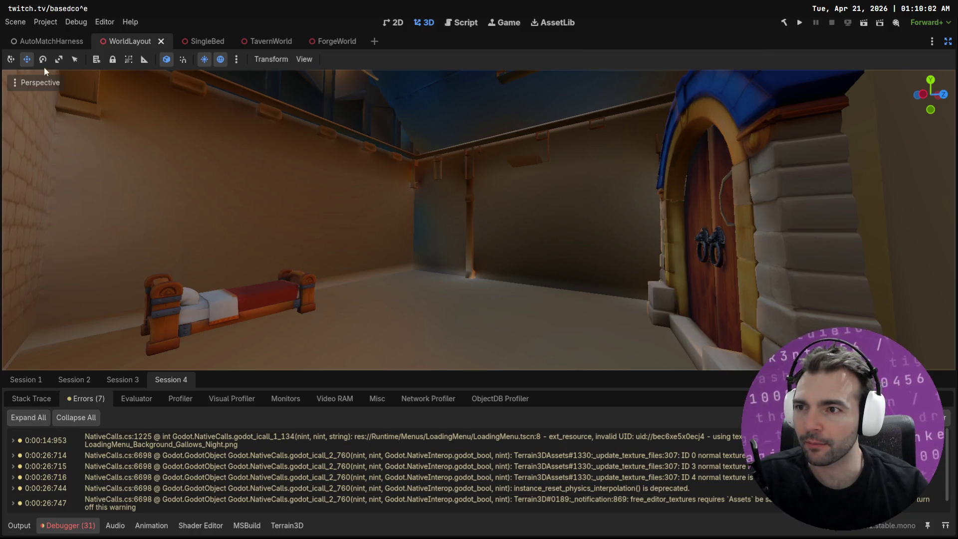
# Look around the WorldLayout room and bring back the Scene, FileSystem and Inspector docks
pyautogui.moveTo(904, 111); pyautogui.dragTo(904, 111)
pyautogui.click(945, 42)
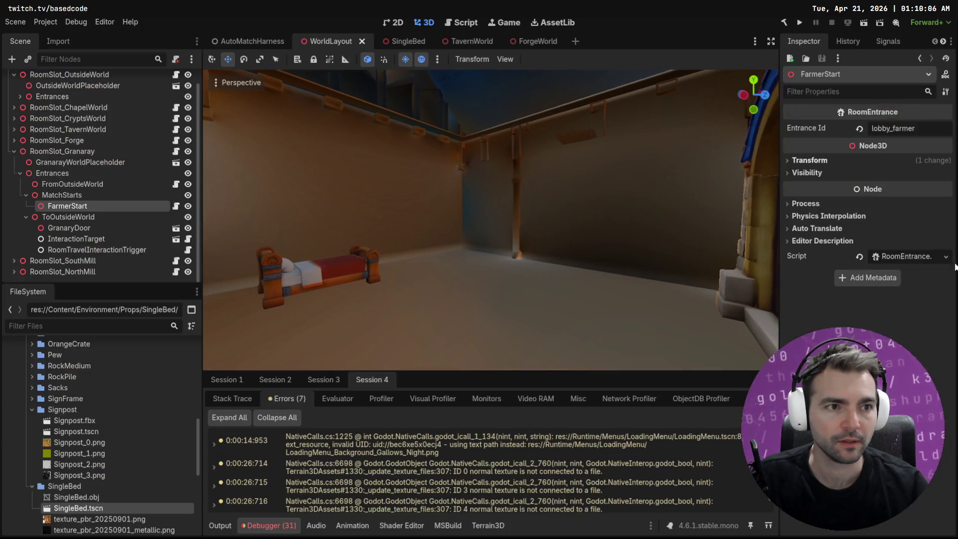
pyautogui.hotkey('alt', 'Tab')
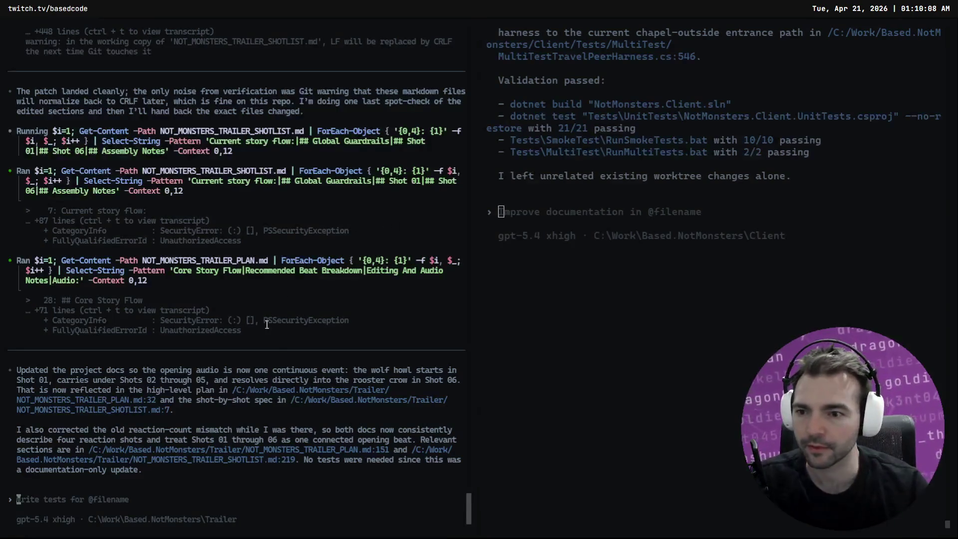
# Swap the terminal panes so the Client Codex session sits on the left
pyautogui.hotkey('alt', 'Left')
pyautogui.click(594, 215)
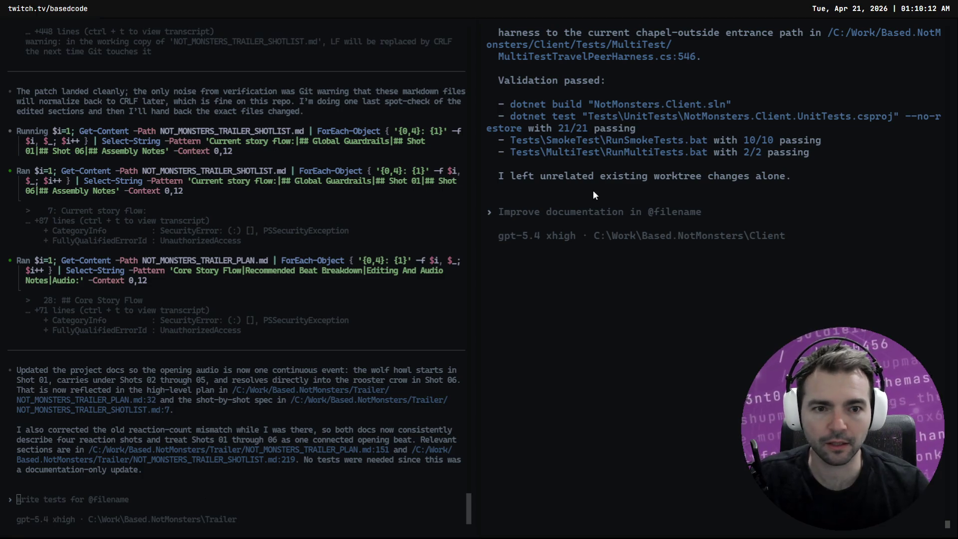
pyautogui.scroll(13, 592, 189)
pyautogui.scroll(-13, 592, 190)
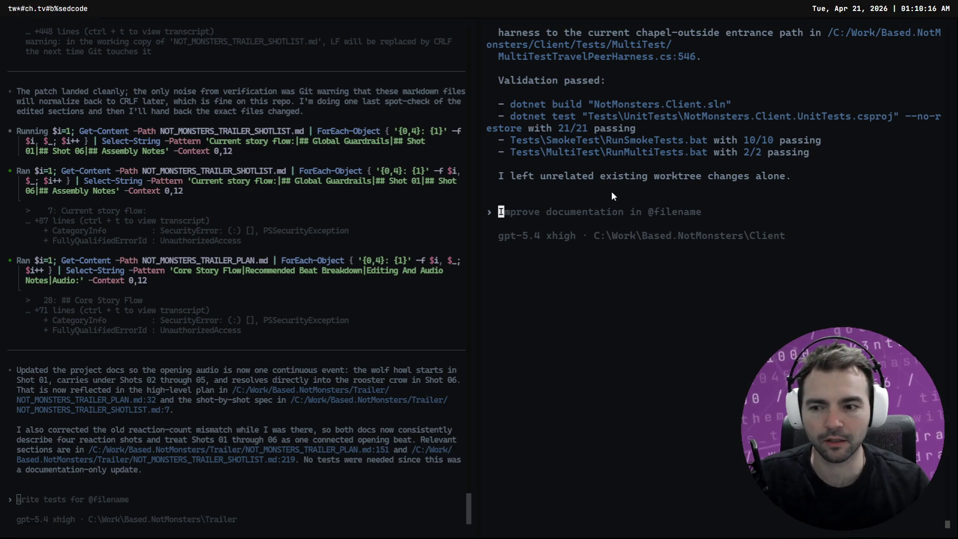
pyautogui.hotkey('ctrl', 'shift', 'p')
pyautogui.moveTo(722, 272); pyautogui.dragTo(35, 277)
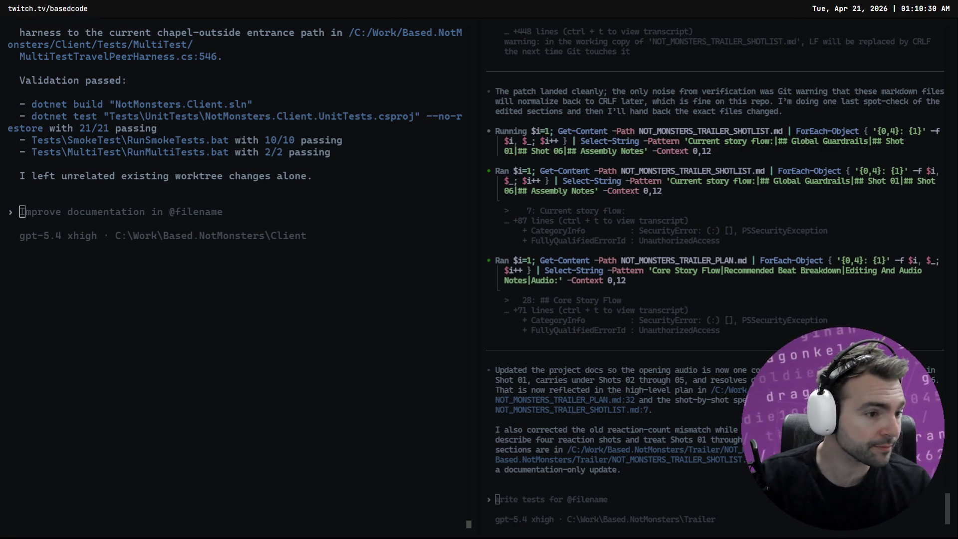
# Check the staged changes in Fork, then start dictating the compliance-check request
pyautogui.hotkey('alt', 'Tab')
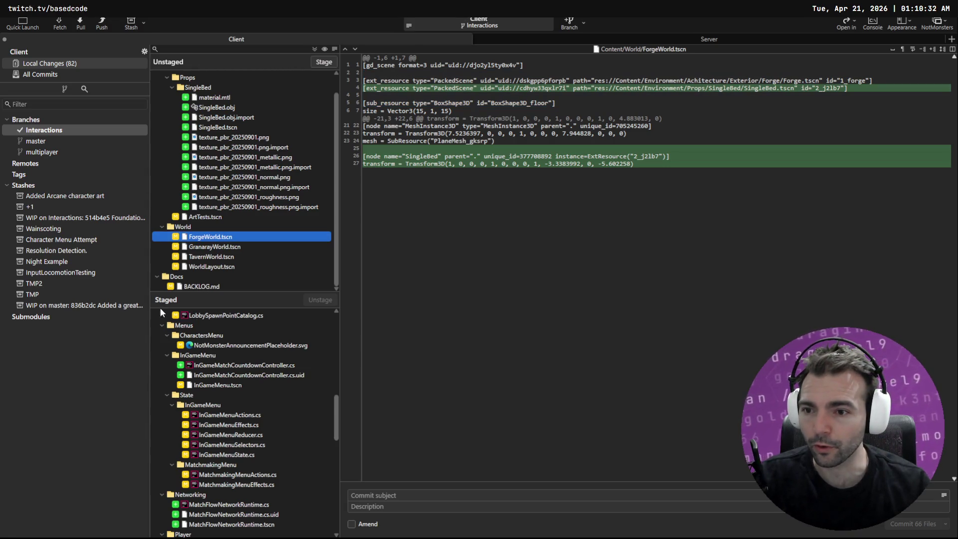
pyautogui.hotkey('alt', 'Tab')
pyautogui.press('super+h')
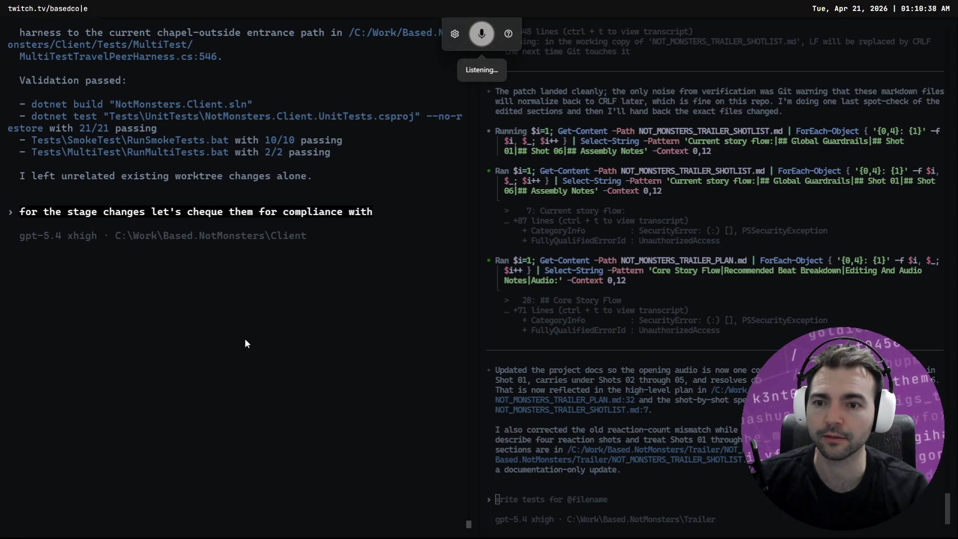
pyautogui.write('@QA')
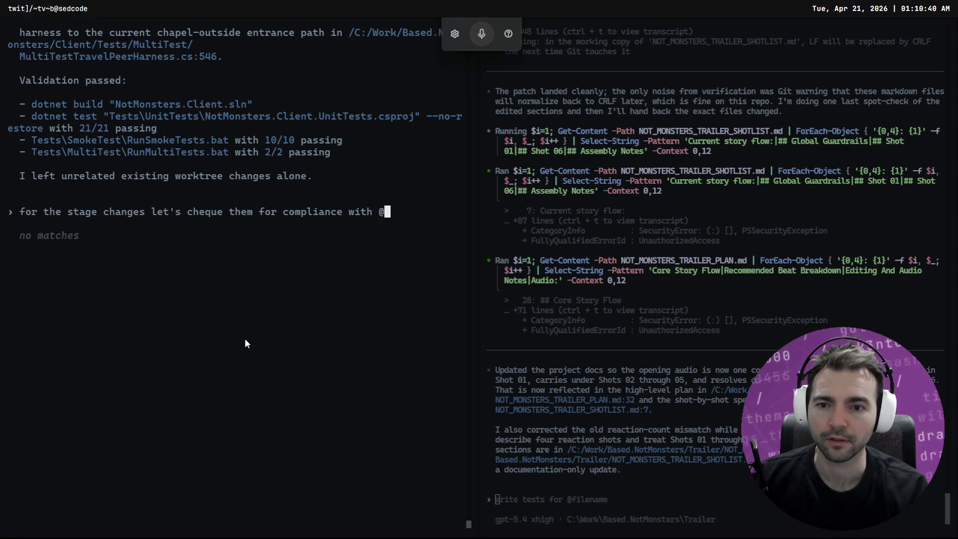
pyautogui.press('Tab')
pyautogui.press('BackSpace')
pyautogui.write('.md.')
pyautogui.press('Return')
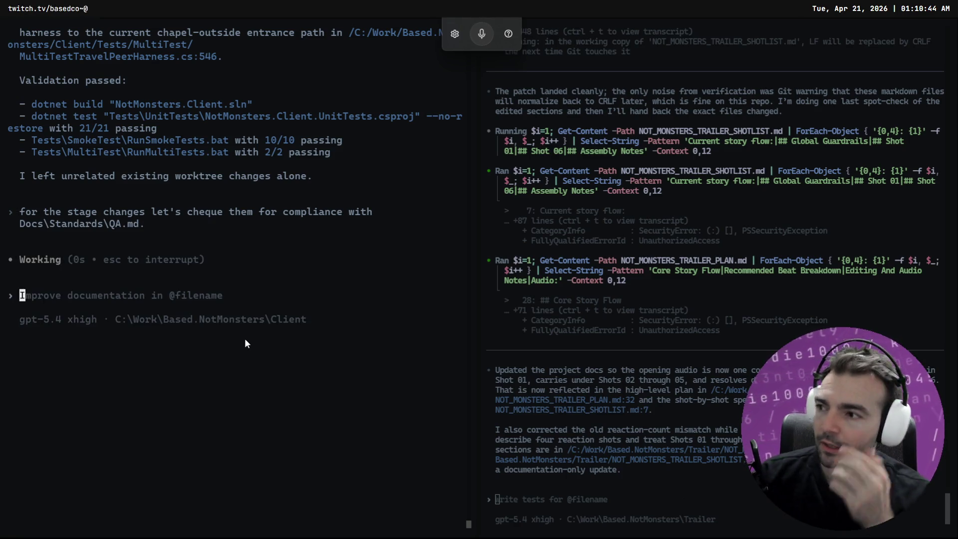
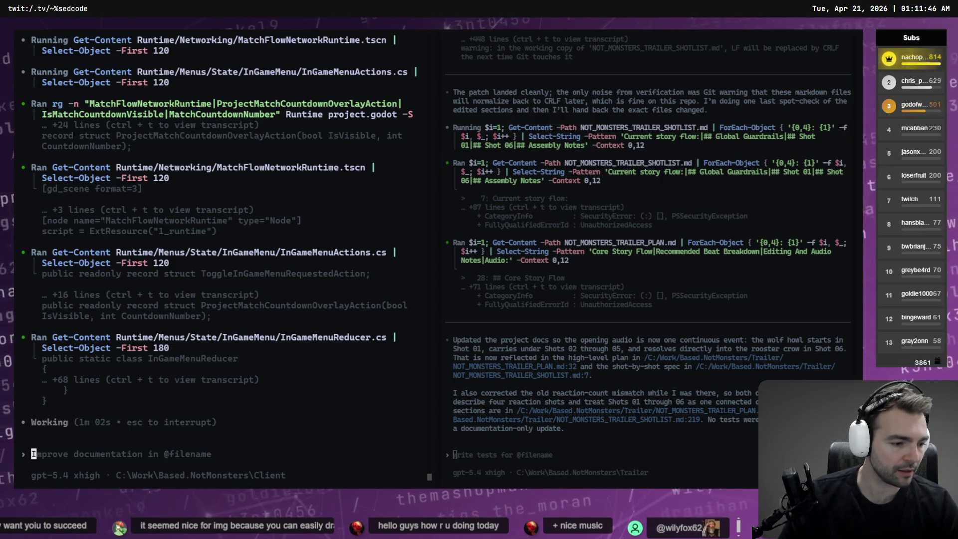
# Fly out of the granary bedroom, down the street toward the gate, and up over the rooftops
pyautogui.hotkey('alt', 'Tab')
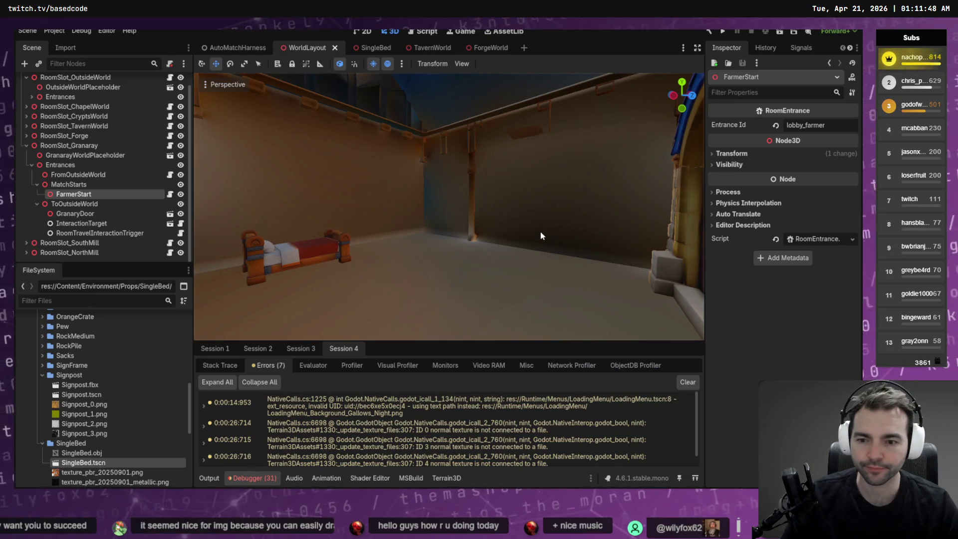
pyautogui.rightClick(541, 235)
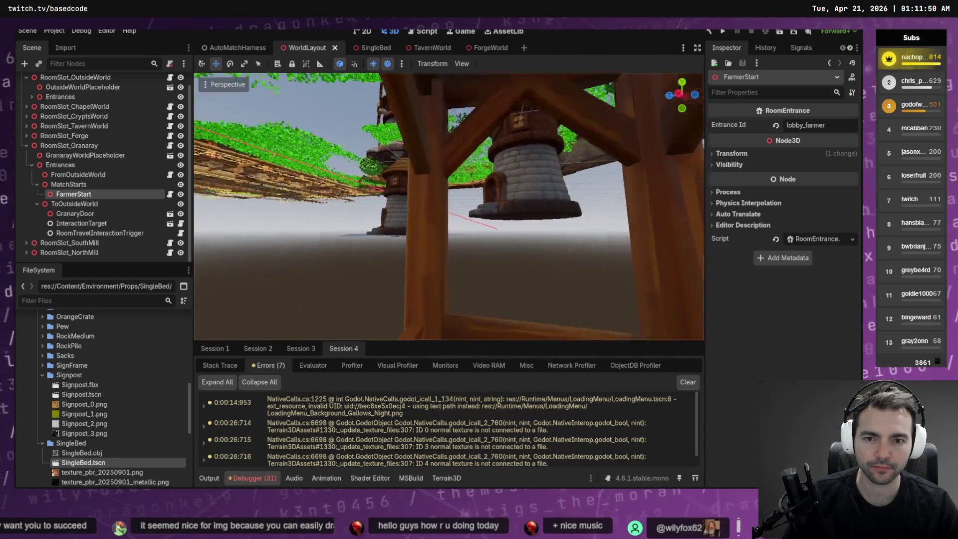
pyautogui.press('w')
pyautogui.press('w')
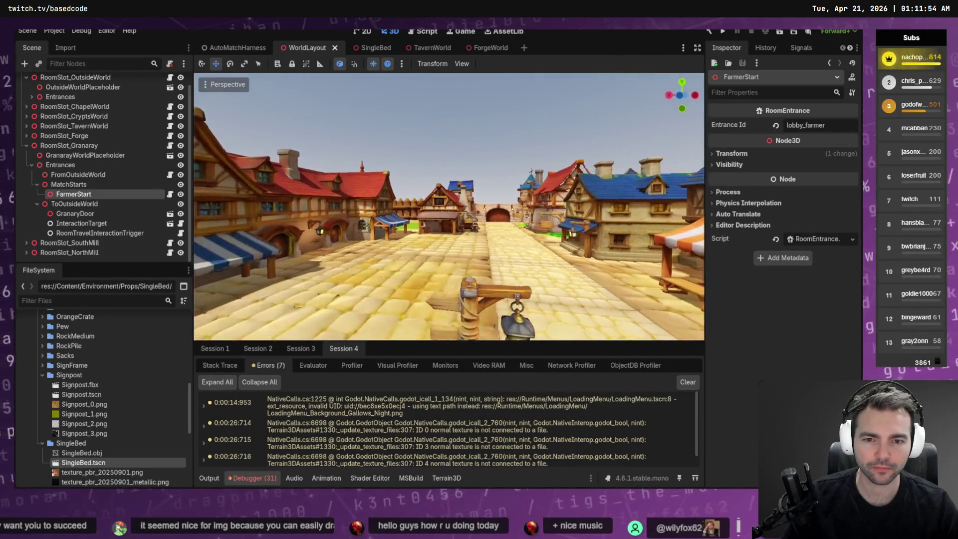
pyautogui.press('w')
pyautogui.press('w')
pyautogui.press('e')
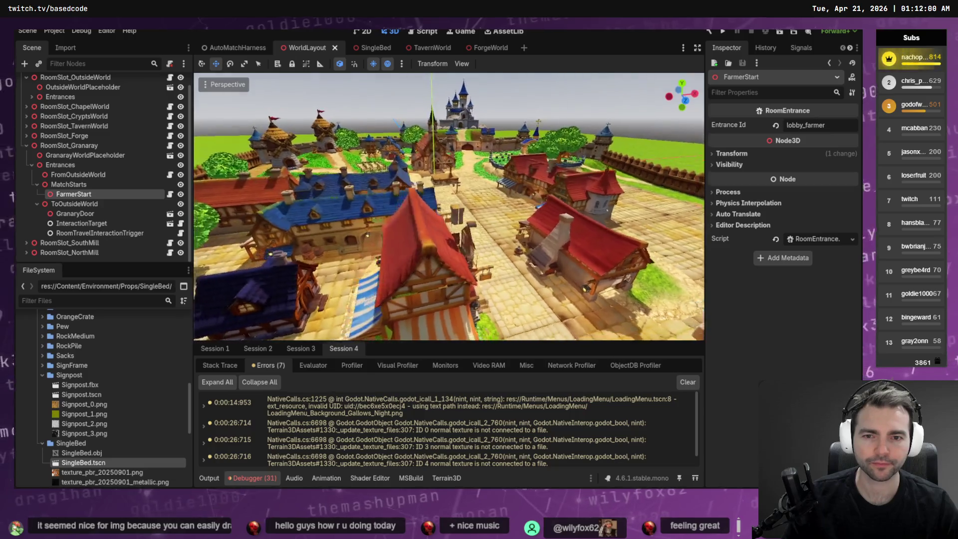
# Descend to the square and church, then turn toward the farm path and windmill
pyautogui.press('q')
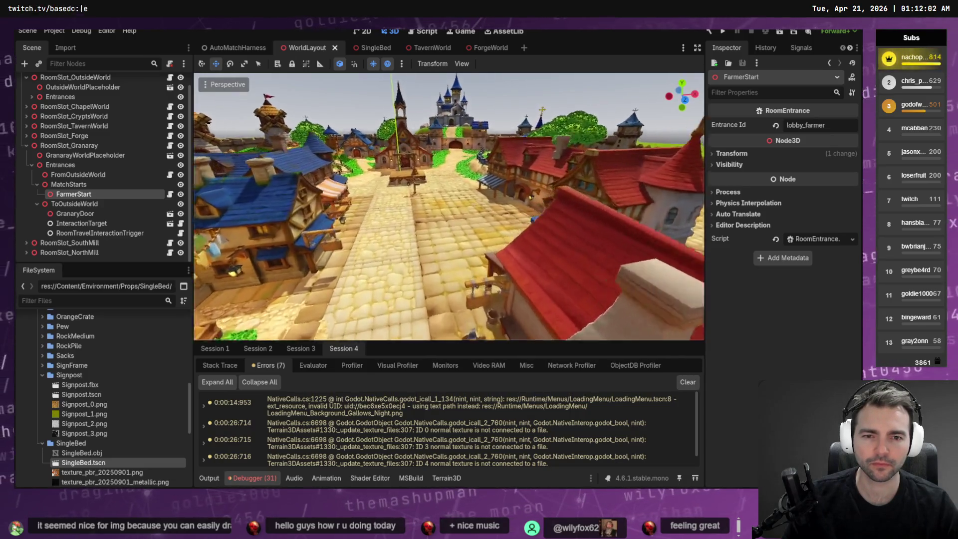
pyautogui.press('q')
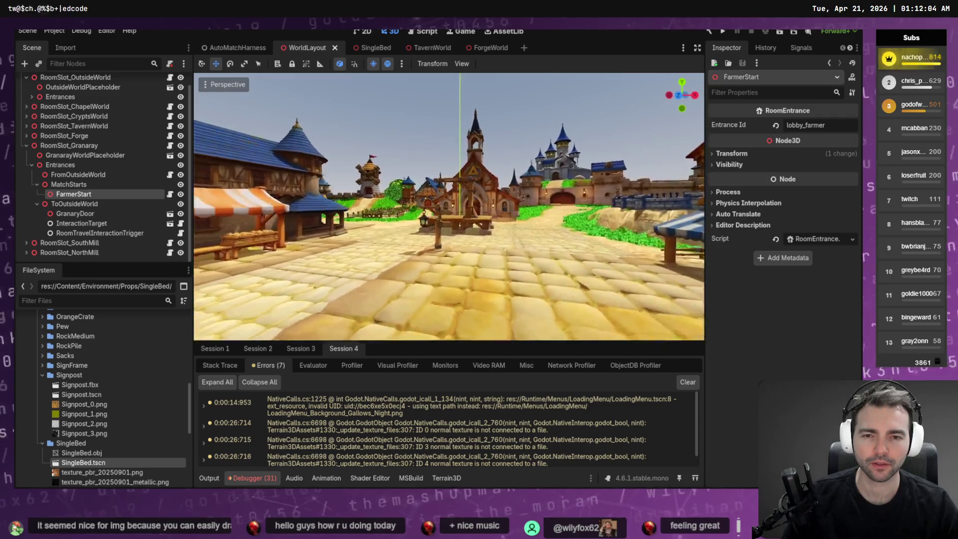
pyautogui.press('w')
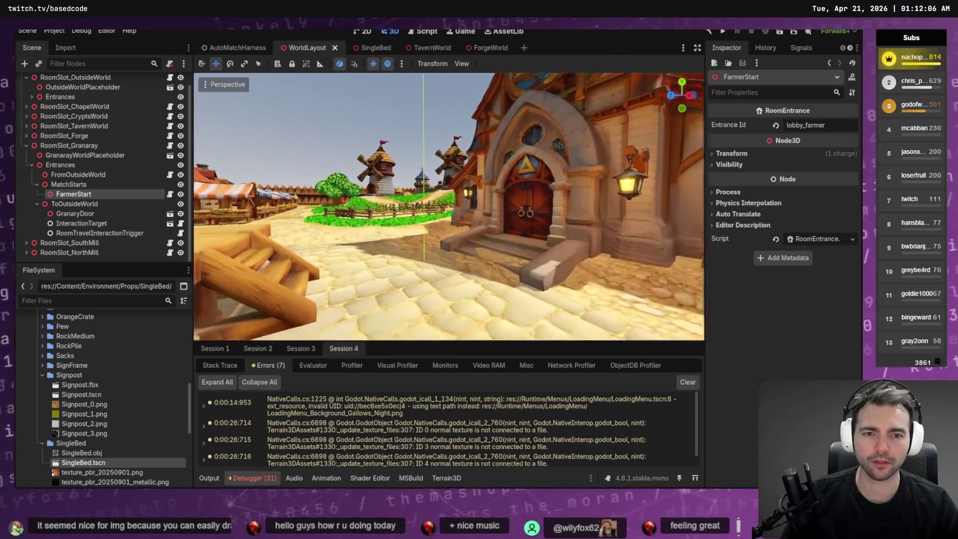
pyautogui.press('w')
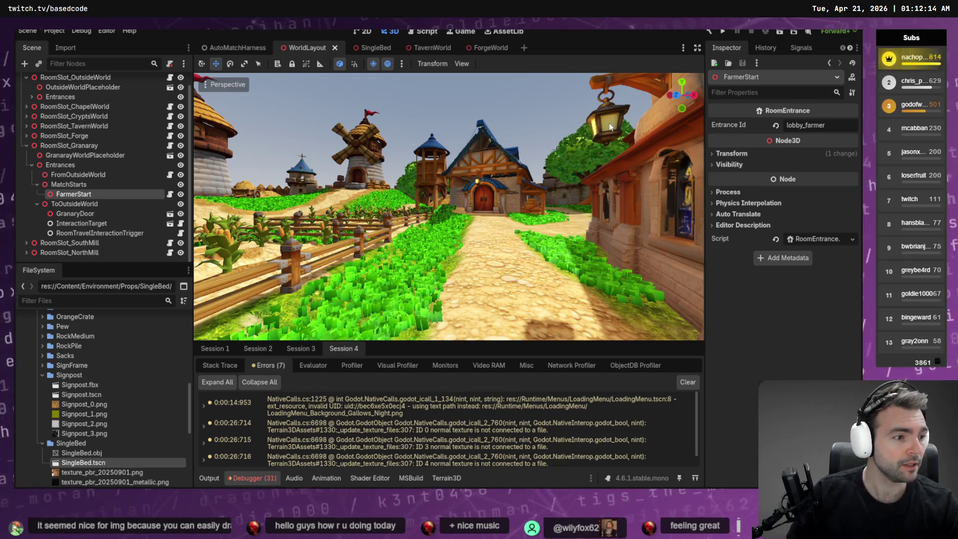
pyautogui.hotkey('alt', 'Tab')
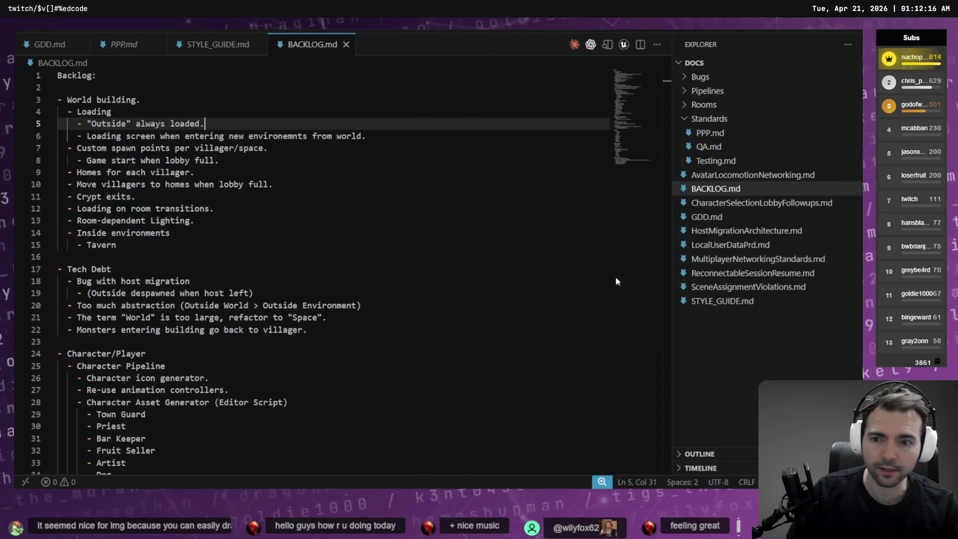
# Leave a blank line after line 6 of BACKLOG.md
pyautogui.click(427, 135)
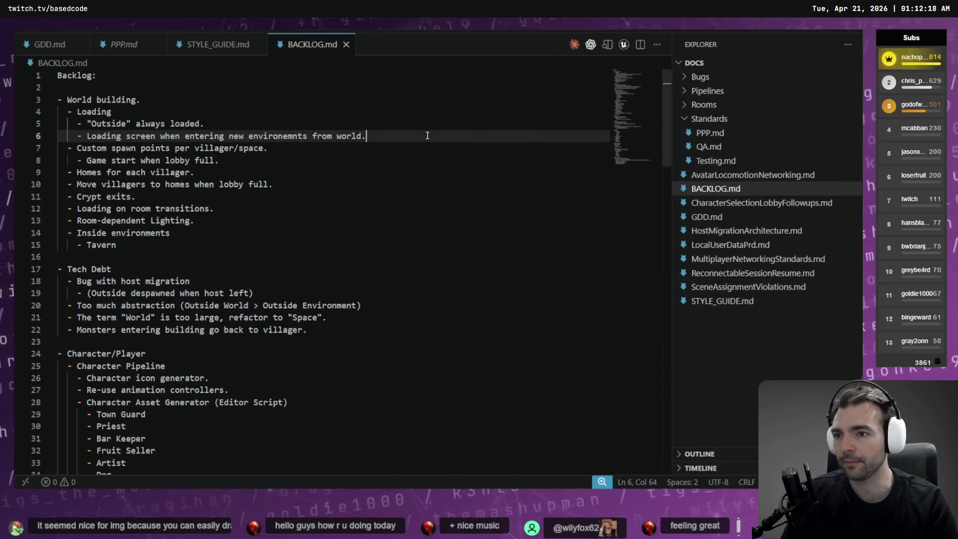
pyautogui.press('Up')
pyautogui.press('Up')
pyautogui.press('Down')
pyautogui.press('Down')
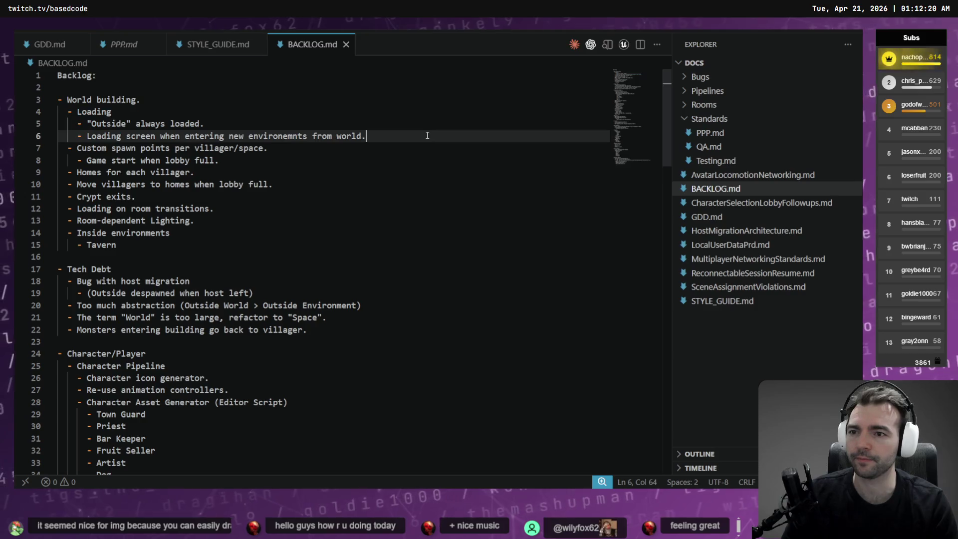
pyautogui.press('Return')
pyautogui.press('BackSpace')
pyautogui.press('BackSpace')
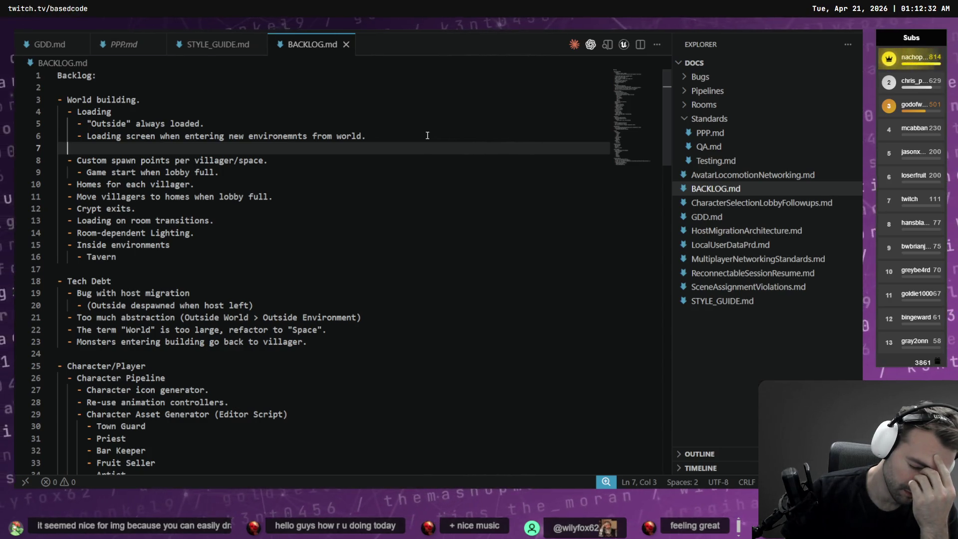
# Dictate an indented sub-point under 'Outside always loaded': keep the outside world in memory while rooms unload
pyautogui.press('Up')
pyautogui.press('Up')
pyautogui.press('End')
pyautogui.press('Return')
pyautogui.press('Tab')
pyautogui.write('-')
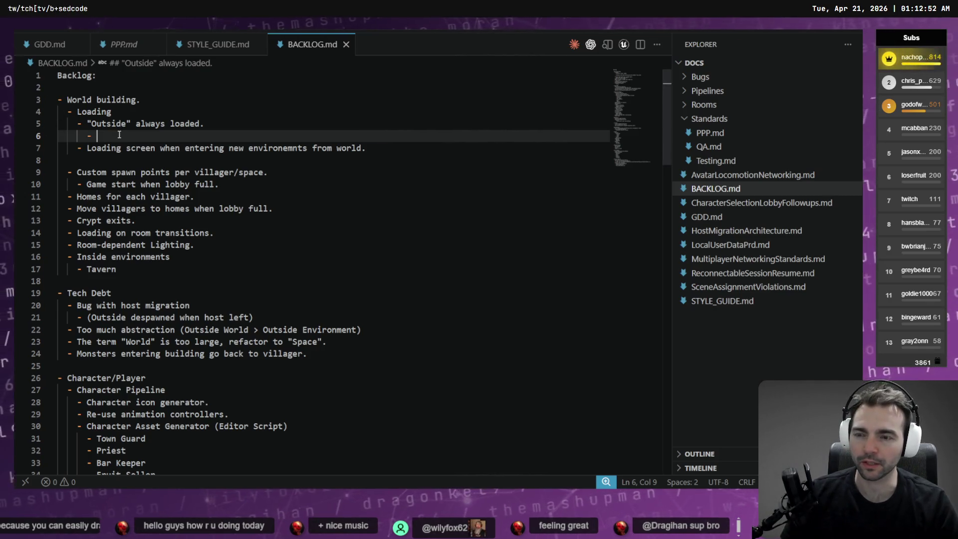
pyautogui.press('super+h')
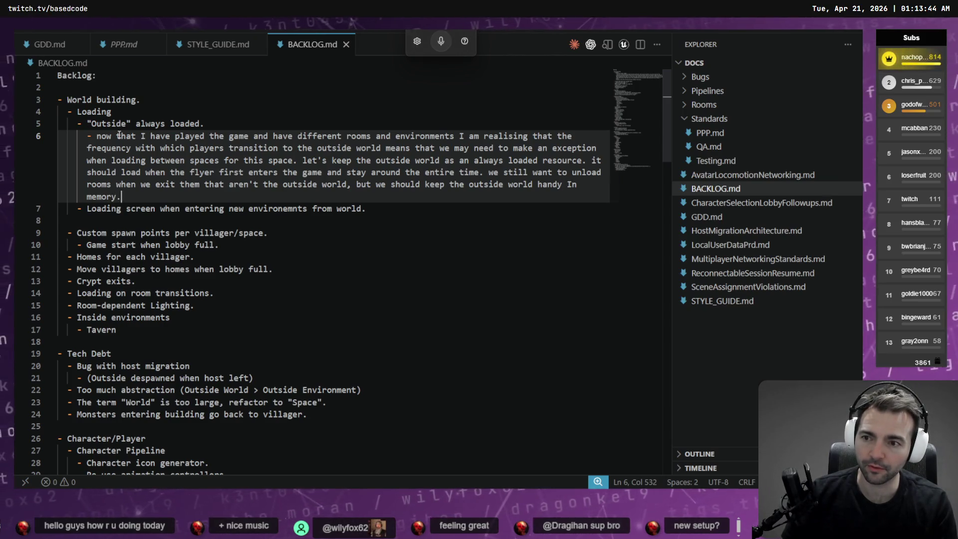
pyautogui.press('super+h')
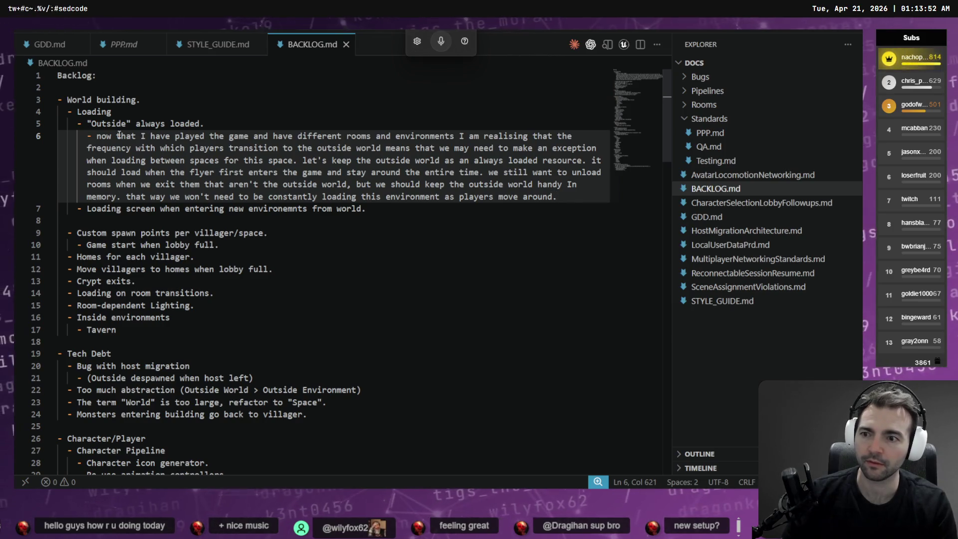
# Select the dictated note paragraph
pyautogui.hotkey('shift', 'Home')
pyautogui.hotkey('shift', 'Up')
pyautogui.hotkey('shift', 'Down')
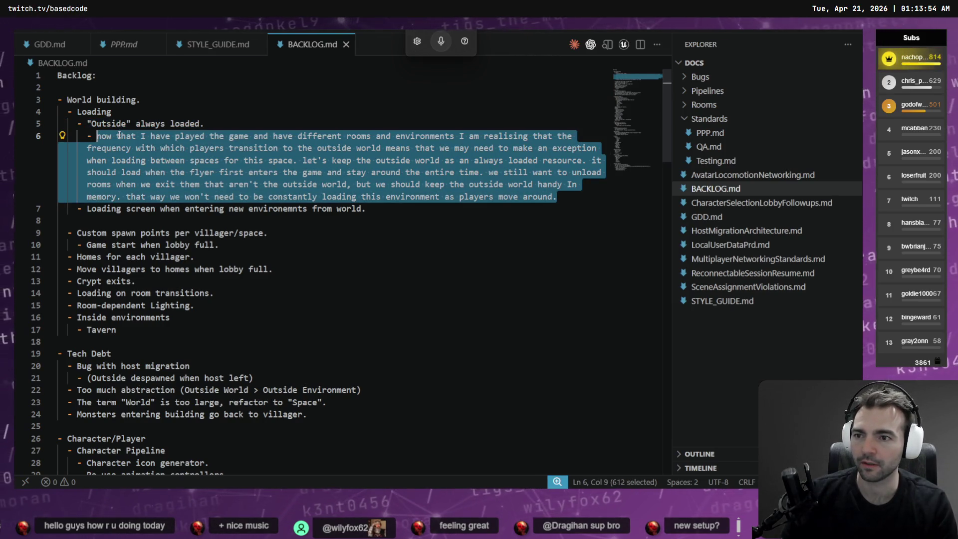
pyautogui.hotkey('alt', 'Tab')
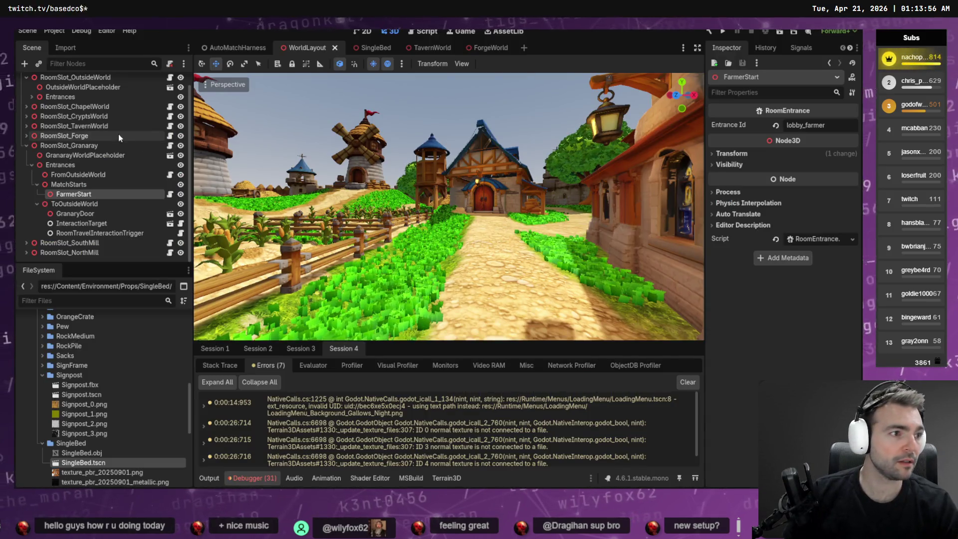
# Scroll through the client agent's QA review, including its two medium validation gaps, assumptions and summary
pyautogui.hotkey('alt', 'Tab')
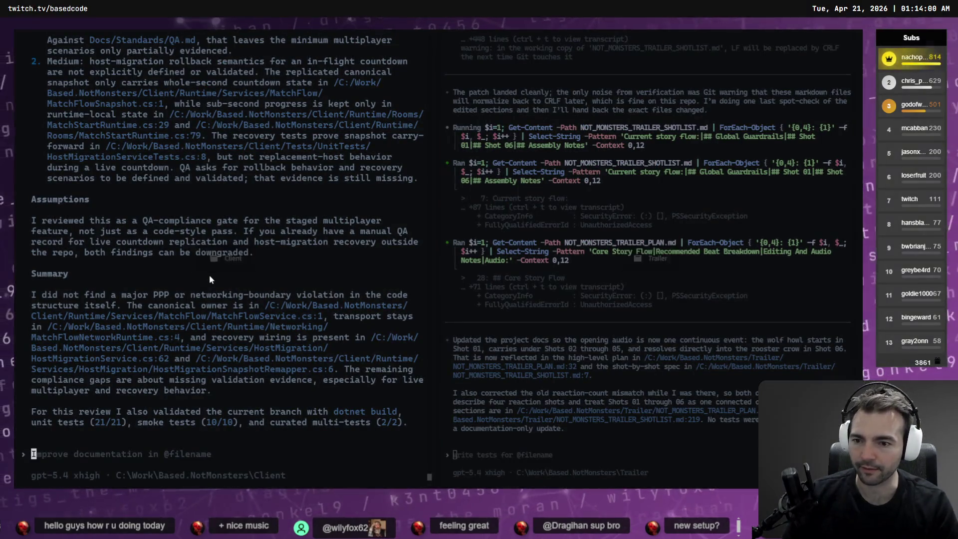
pyautogui.scroll(10, 209, 275)
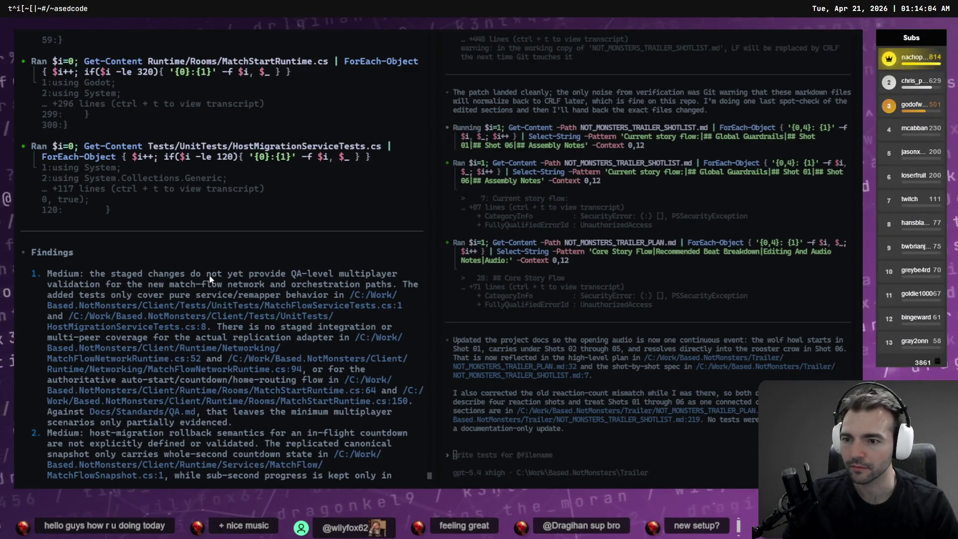
pyautogui.scroll(-5, 209, 278)
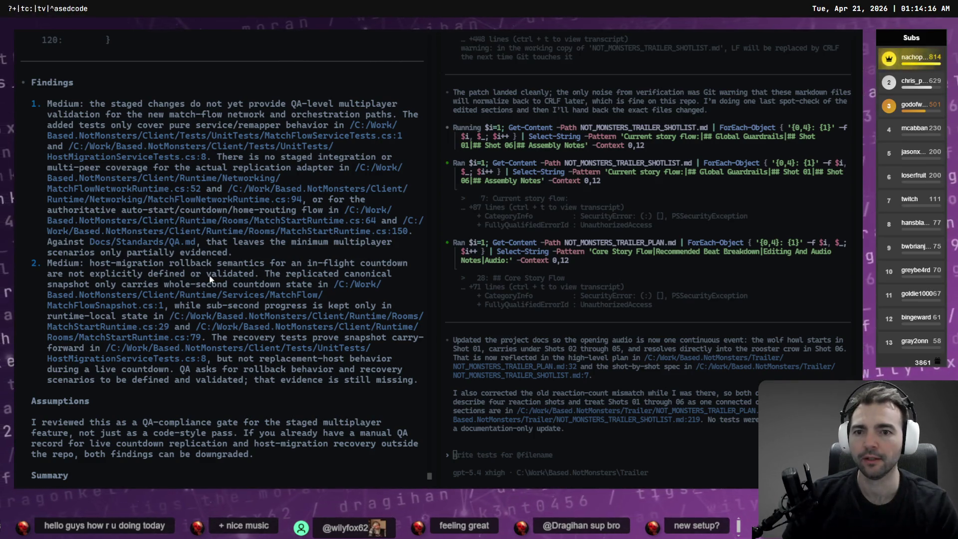
pyautogui.scroll(-3, 210, 278)
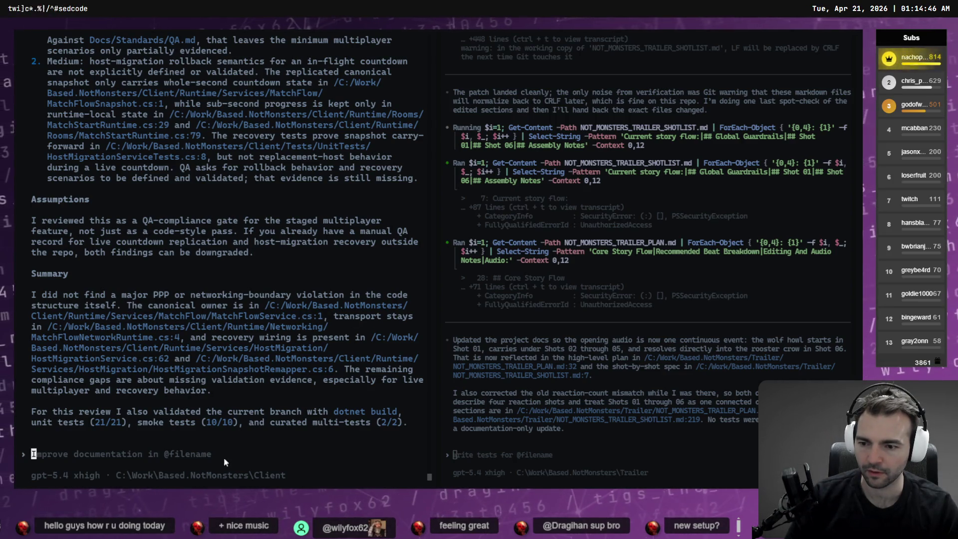
# Dictate the test request, correcting 'twists' to 'tests' and 'high' to 'medium-priority'
pyautogui.press('super+h')
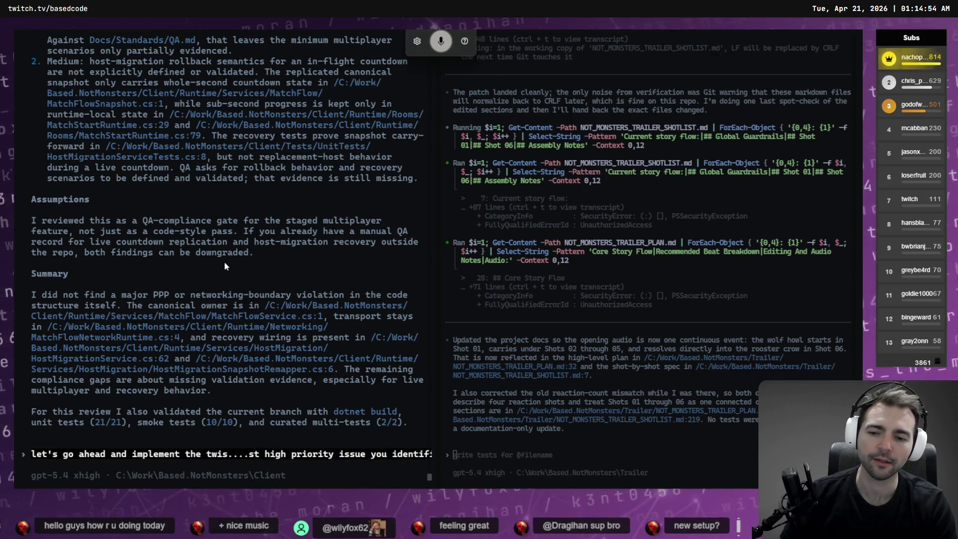
pyautogui.hotkey('ctrl', 'Left')
pyautogui.hotkey('ctrl', 'Left')
pyautogui.hotkey('ctrl', 'Left')
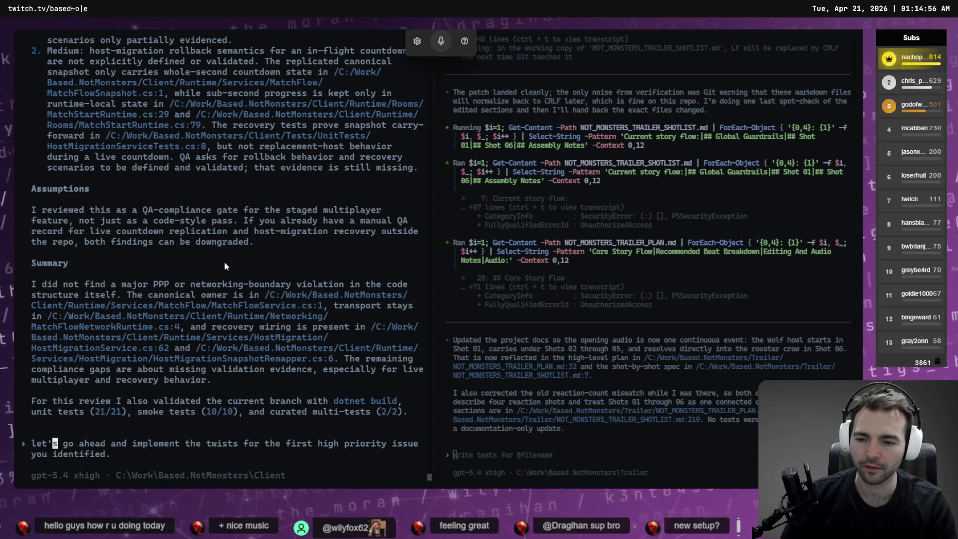
pyautogui.press('BackSpace')
pyautogui.press('BackSpace')
pyautogui.press('BackSpace')
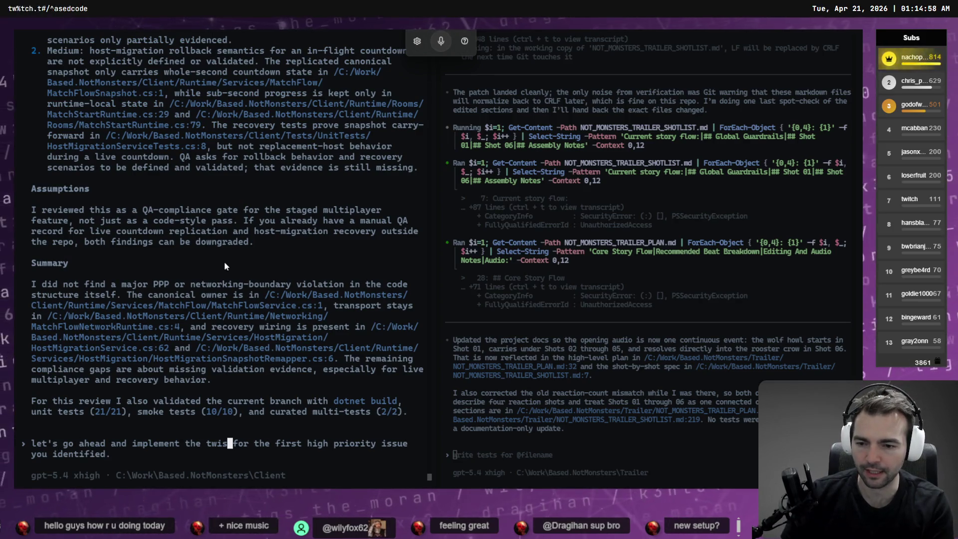
pyautogui.write('ests')
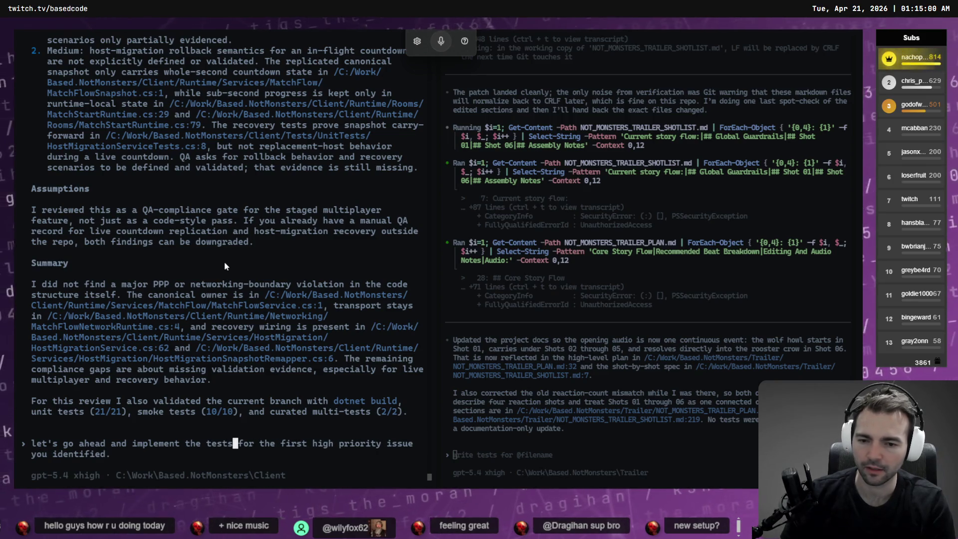
pyautogui.hotkey('ctrl', 'Right')
pyautogui.hotkey('ctrl', 'Right')
pyautogui.hotkey('ctrl', 'Right')
pyautogui.hotkey('ctrl', 'Left')
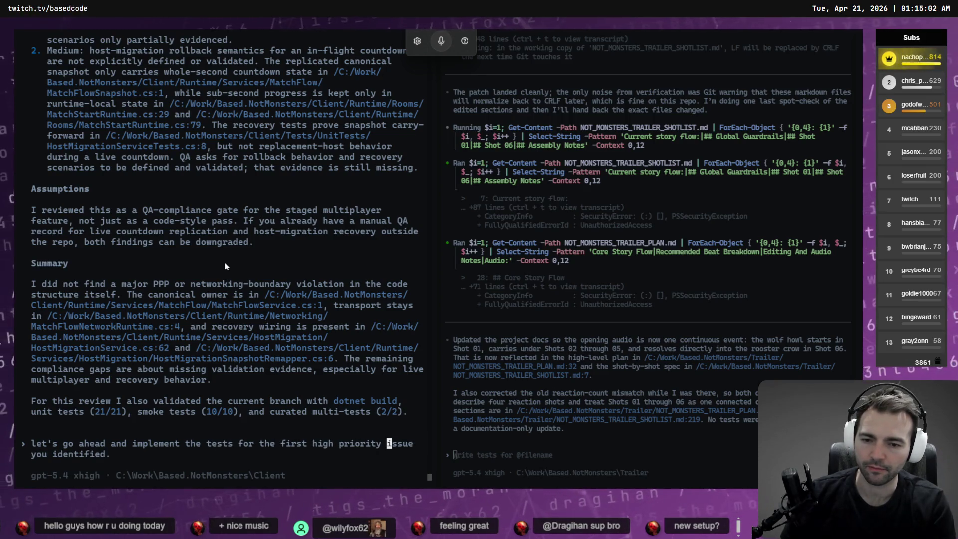
pyautogui.press('BackSpace')
pyautogui.press('BackSpace')
pyautogui.press('BackSpace')
pyautogui.write('mediu')
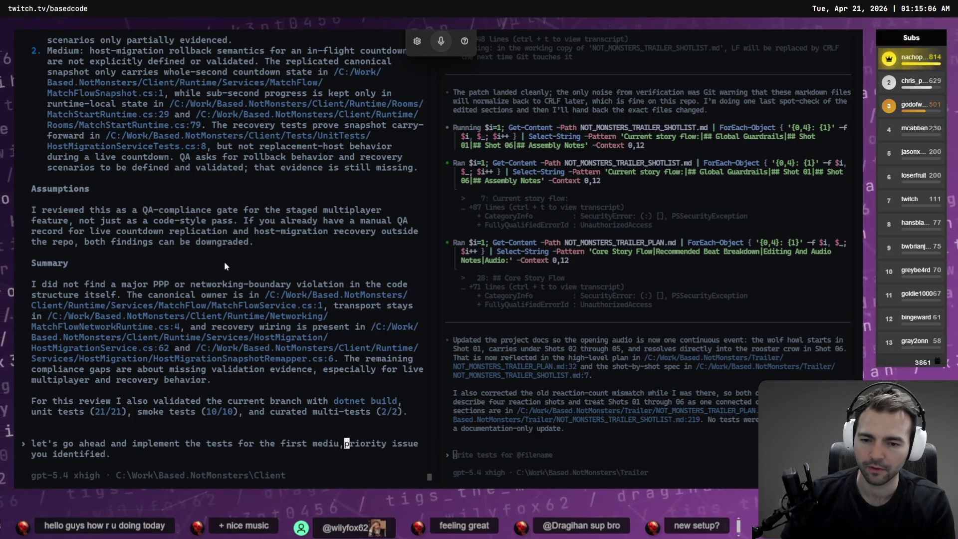
pyautogui.write('m-')
pyautogui.hotkey('ctrl', 'Right')
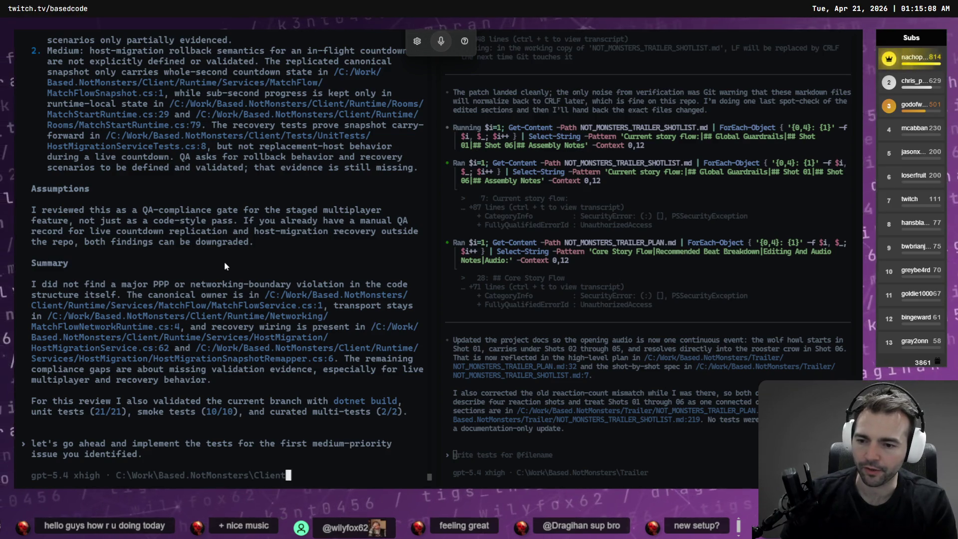
pyautogui.write('(the')
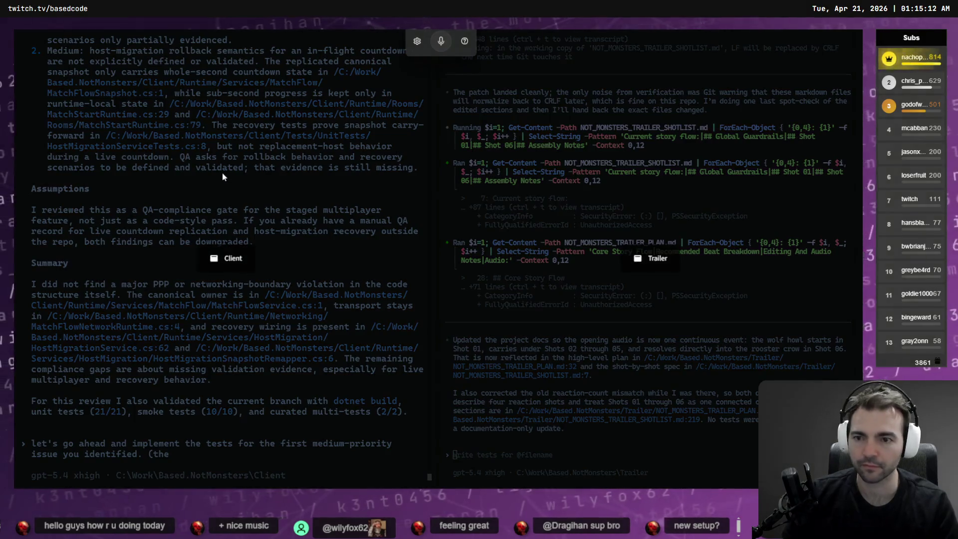
# Dictate the new match flow network and orchestration paths, close with ').', and submit it
pyautogui.scroll(5, 223, 173)
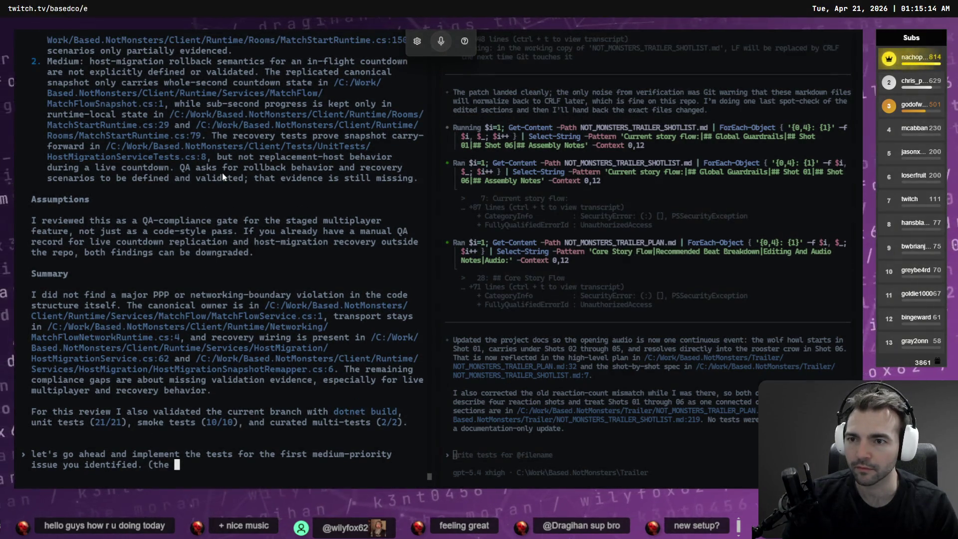
pyautogui.scroll(1, 222, 172)
pyautogui.scroll(-5, 278, 92)
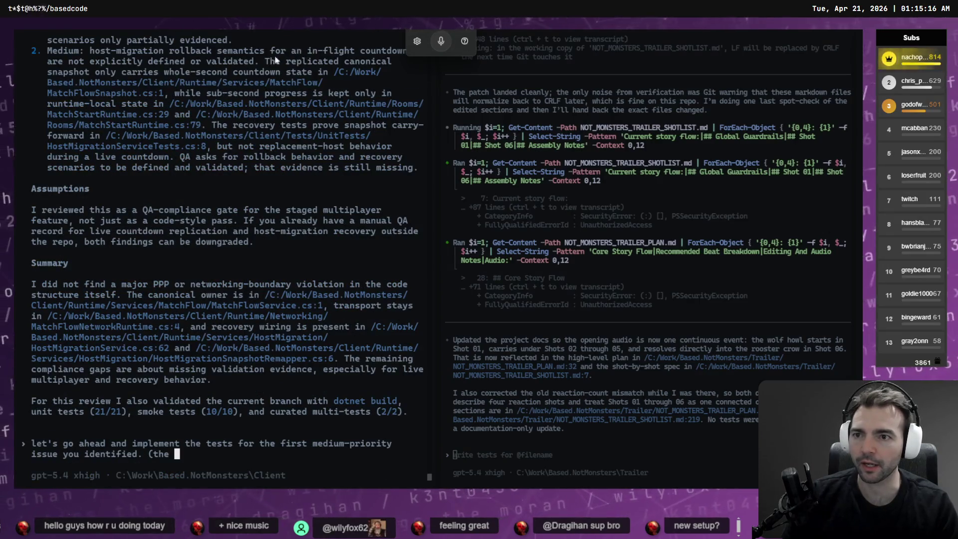
pyautogui.scroll(9, 278, 91)
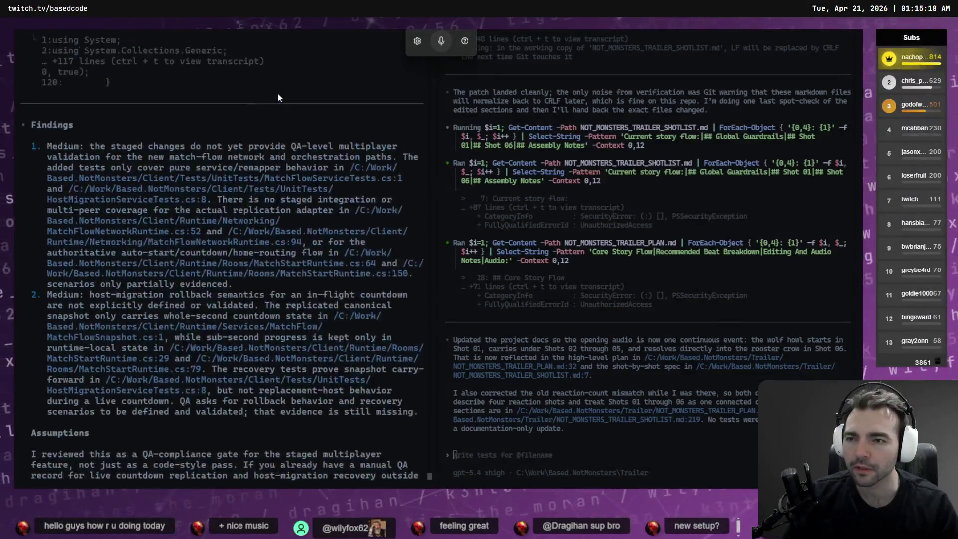
pyautogui.scroll(-1, 278, 93)
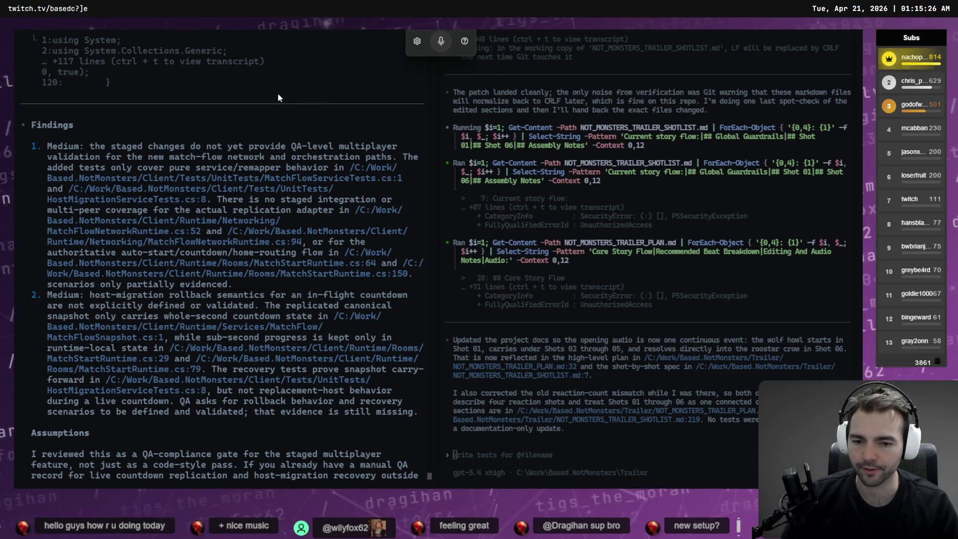
pyautogui.press('super+h')
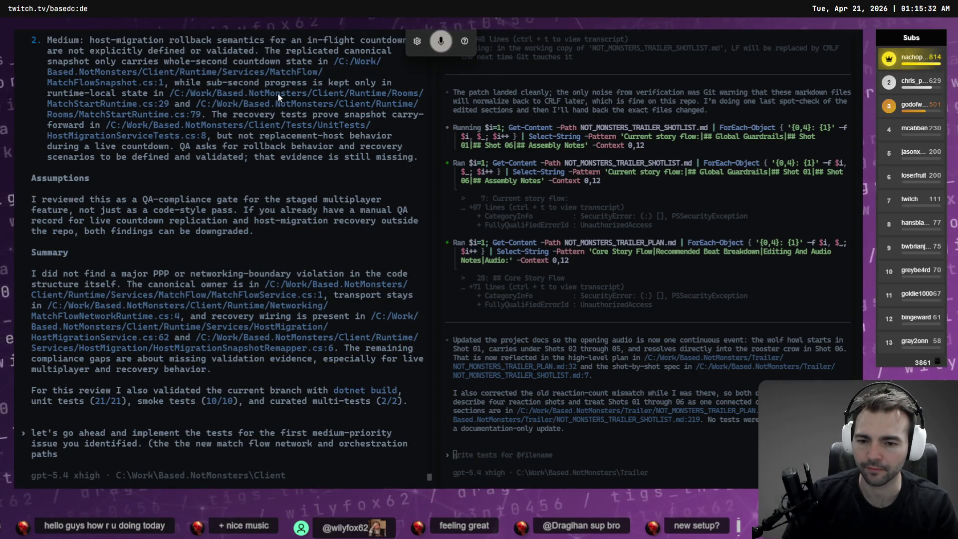
pyautogui.write(').')
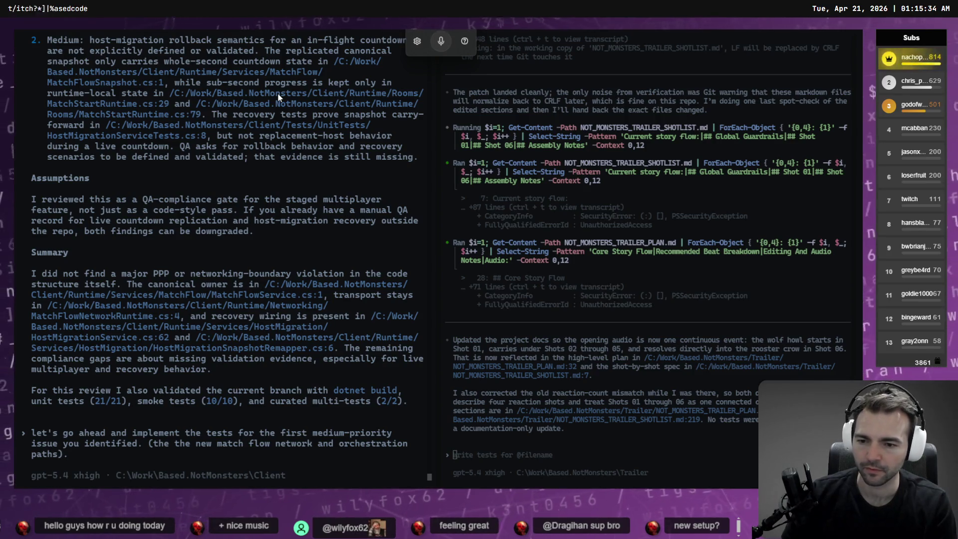
pyautogui.press('Return')
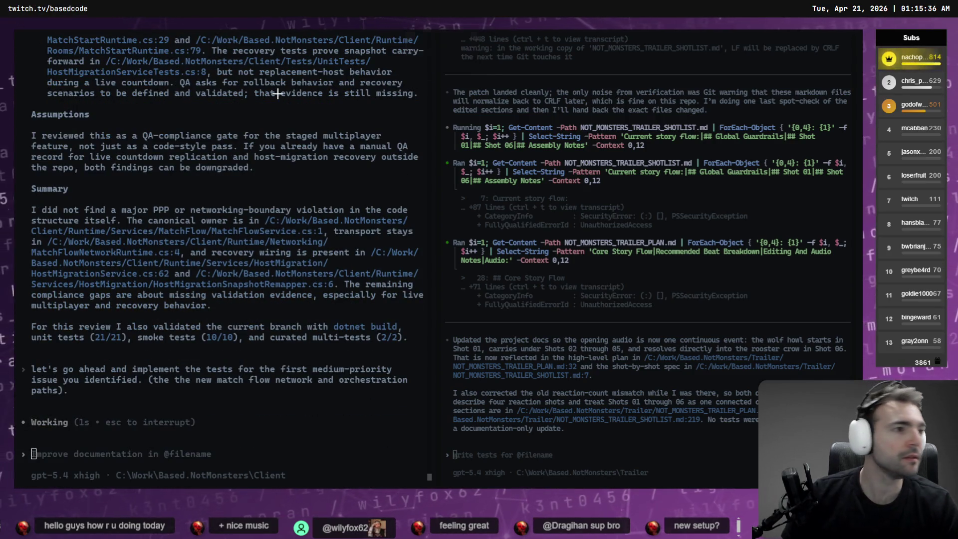
pyautogui.hotkey('alt', 'Tab')
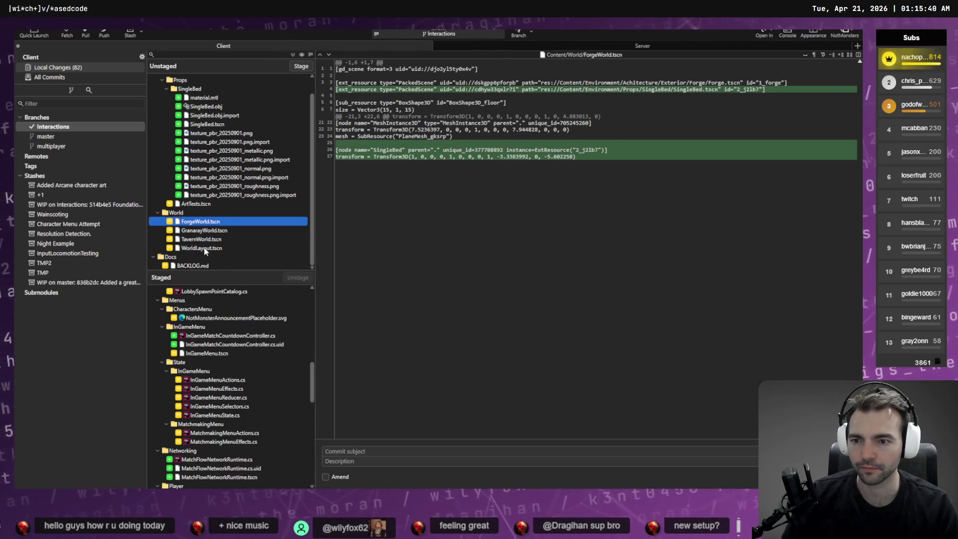
pyautogui.click(213, 292)
pyautogui.scroll(10, 215, 296)
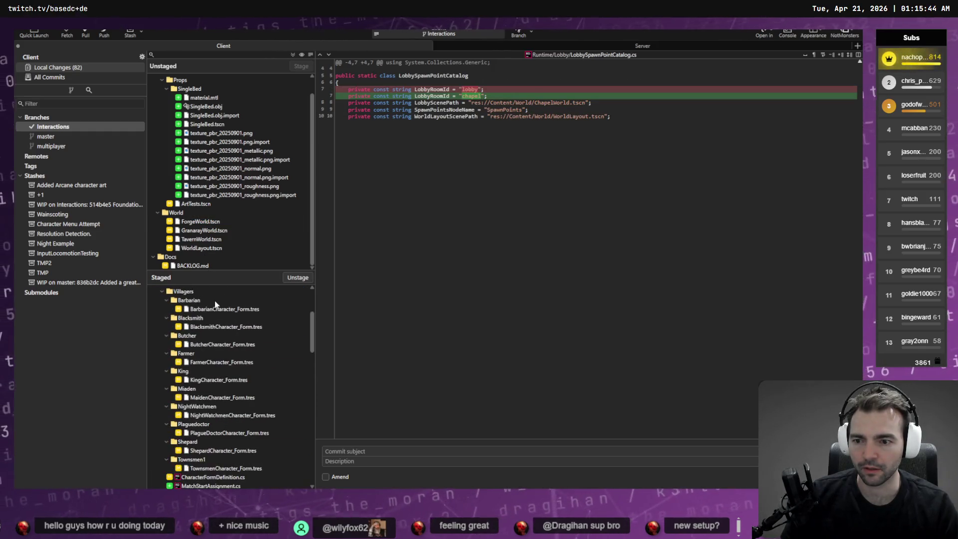
pyautogui.scroll(-10, 221, 308)
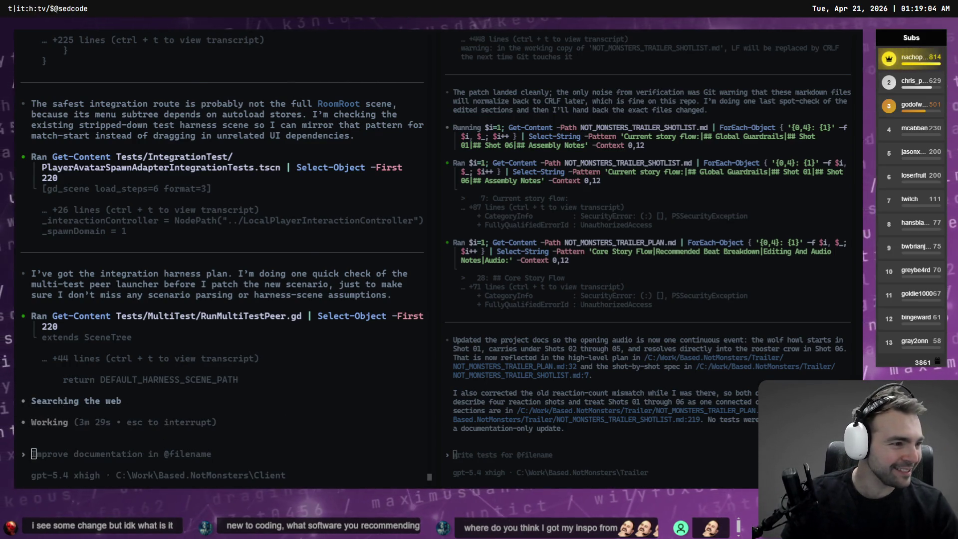
pyautogui.hotkey('alt', 'Tab')
pyautogui.hscroll(5, 522, 294)
pyautogui.scroll(-3, 522, 294)
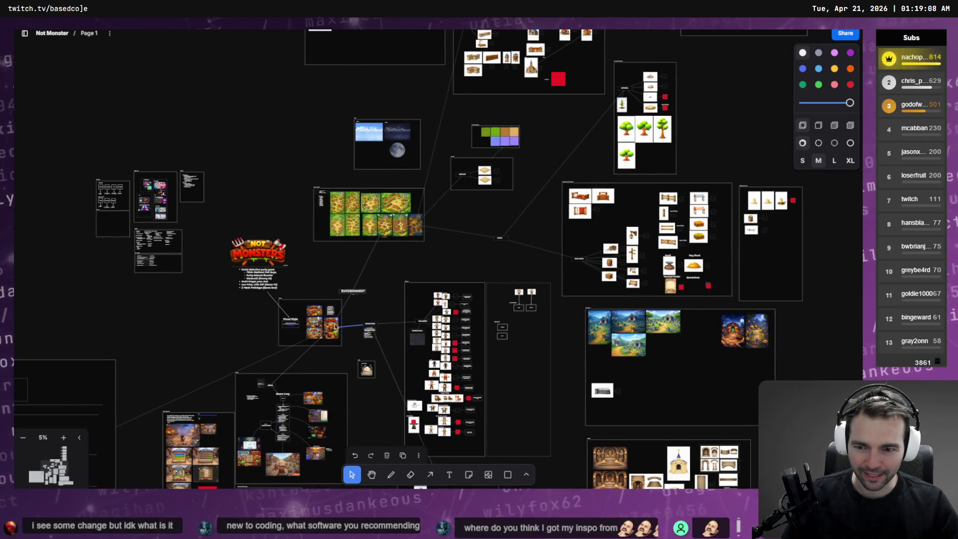
# Pan and zoom the canvas to the Visual Style board notes
pyautogui.scroll(10, 376, 337)
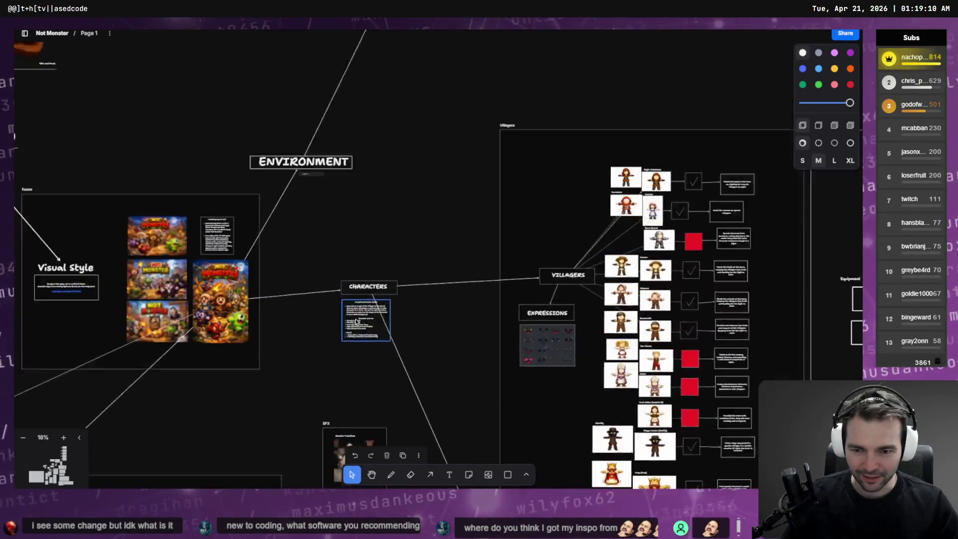
pyautogui.hscroll(-8, 370, 271)
pyautogui.scroll(2, 370, 271)
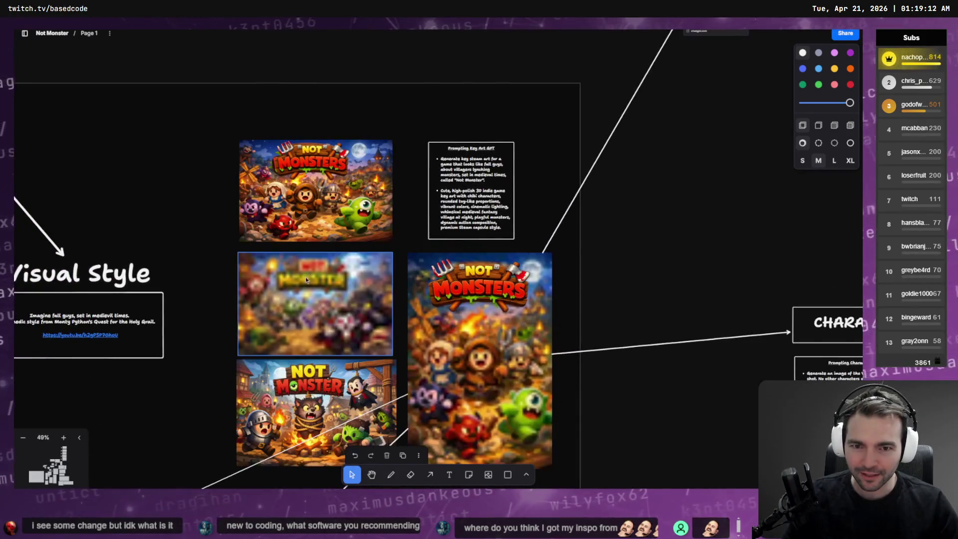
pyautogui.hscroll(-6, 498, 181)
pyautogui.scroll(-2, 498, 181)
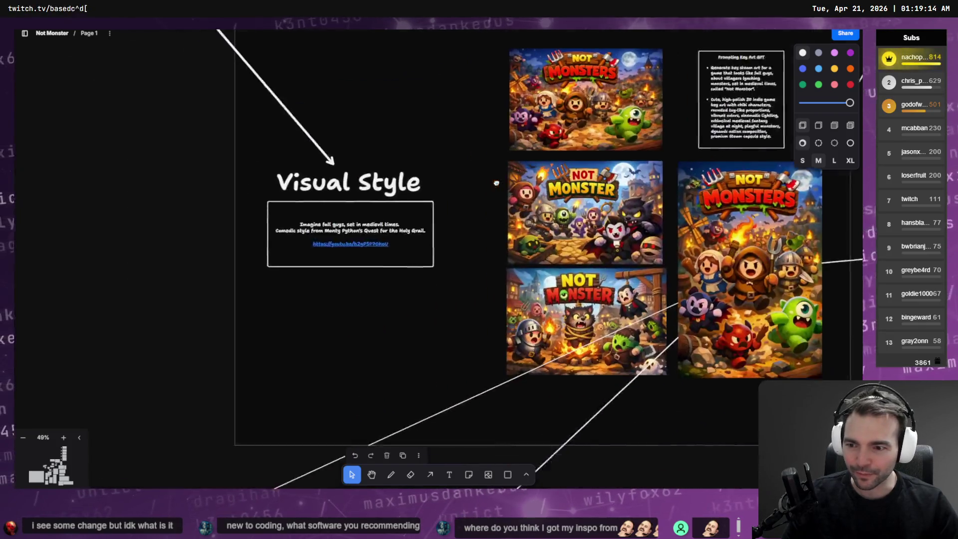
pyautogui.scroll(10, 319, 241)
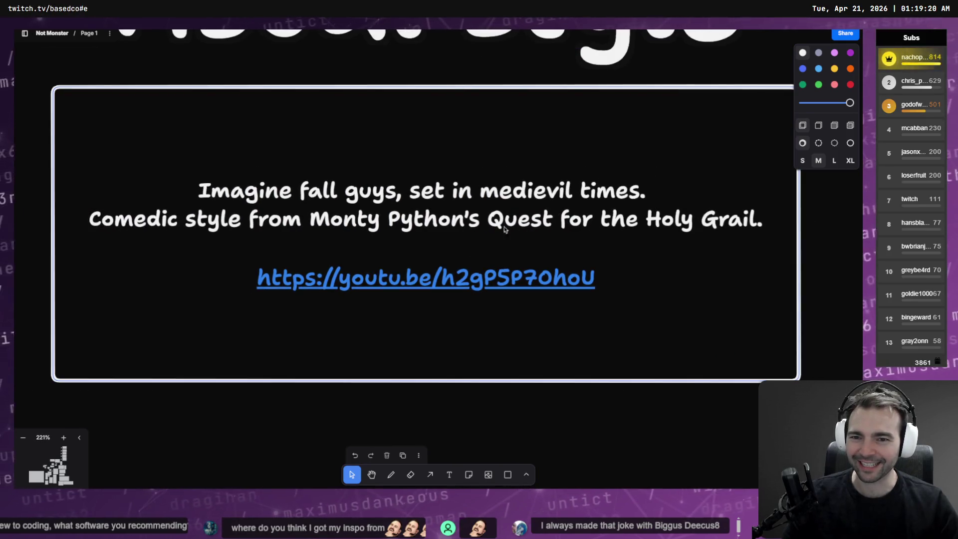
pyautogui.hscroll(5, 561, 239)
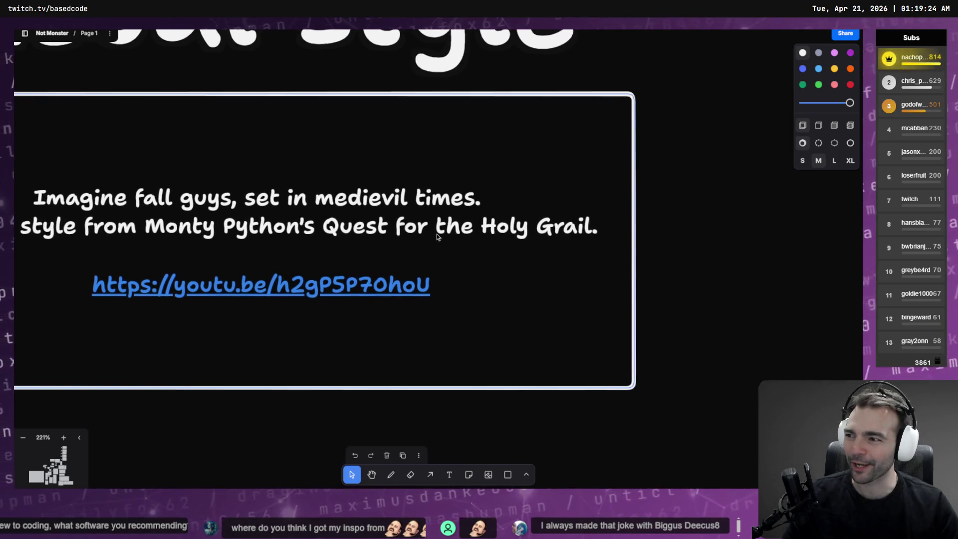
pyautogui.scroll(-5, 436, 233)
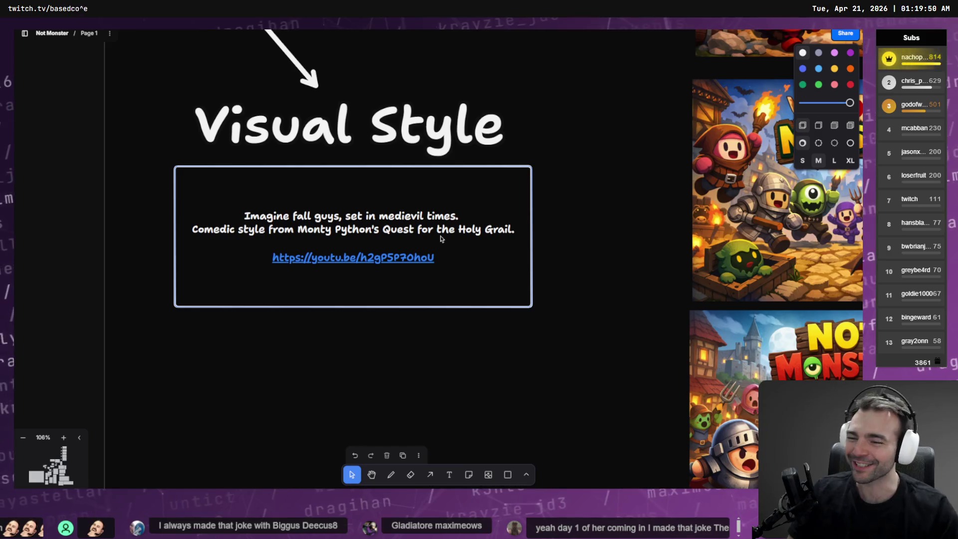
# Pan to the game's pitch bullet-list box under the logo
pyautogui.scroll(-5, 440, 239)
pyautogui.hscroll(5, 349, 235)
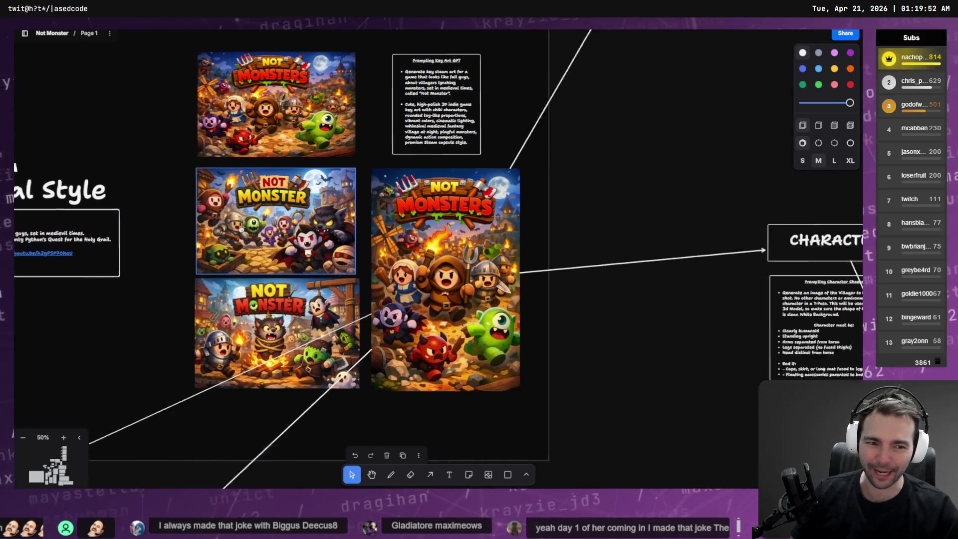
pyautogui.scroll(5, 466, 196)
pyautogui.scroll(-3, 466, 195)
pyautogui.hscroll(-10, 325, 131)
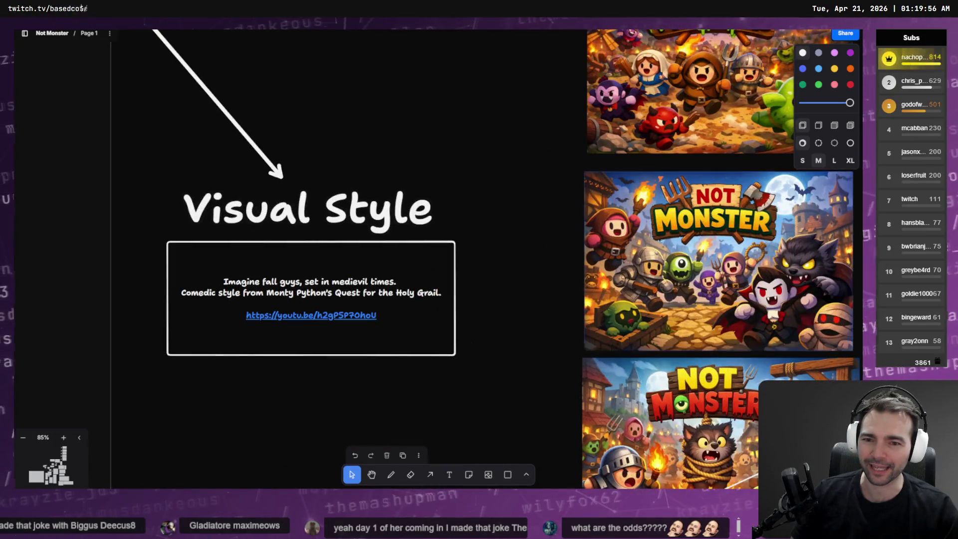
pyautogui.hscroll(5, 349, 235)
pyautogui.scroll(-3, 349, 235)
pyautogui.scroll(3, 142, 226)
pyautogui.scroll(-2, 142, 226)
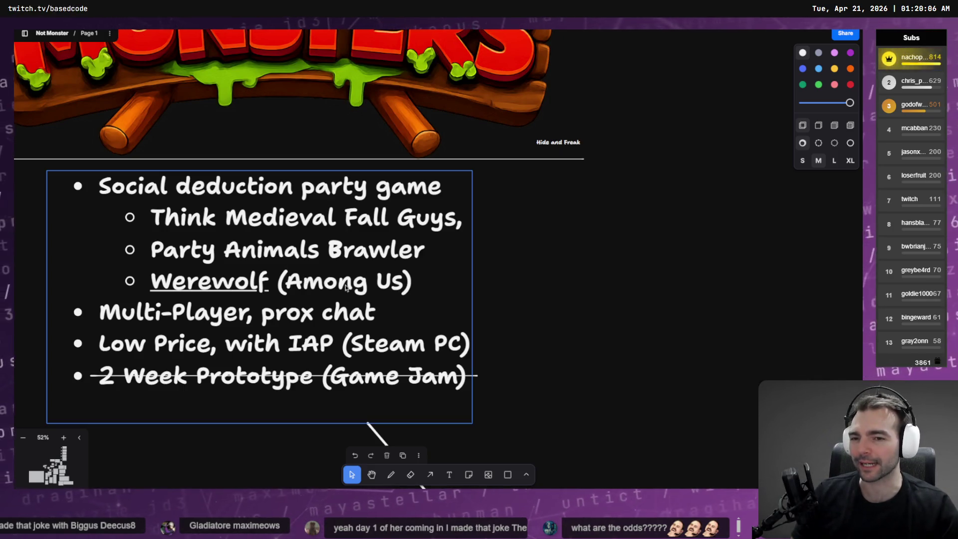
# Move the 'Werewolf (Among Us)' line to be the first sub-point
pyautogui.doubleClick(154, 278)
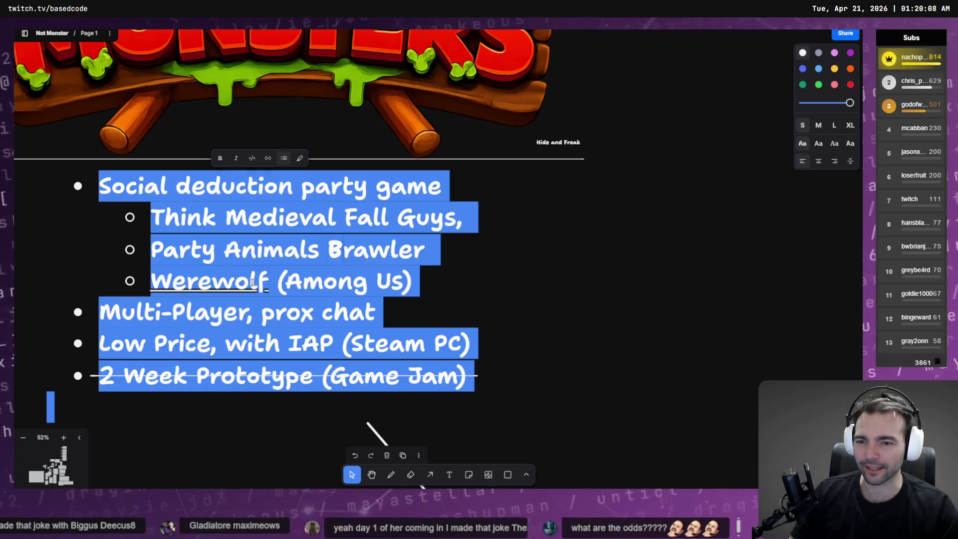
pyautogui.tripleClick(154, 279)
pyautogui.hotkey('ctrl', 'c')
pyautogui.press('BackSpace')
pyautogui.press('Up')
pyautogui.press('Up')
pyautogui.press('Up')
pyautogui.press('Down')
pyautogui.press('Return')
pyautogui.press('Up')
pyautogui.hotkey('ctrl', 'v')
# Delete the 'Think Medieval Fall Guys' and 'Party Animals Brawler' lines
pyautogui.press('Down')
pyautogui.press('Down')
pyautogui.press('Up')
pyautogui.press('Down')
pyautogui.press('Down')
pyautogui.hotkey('shift', 'Up')
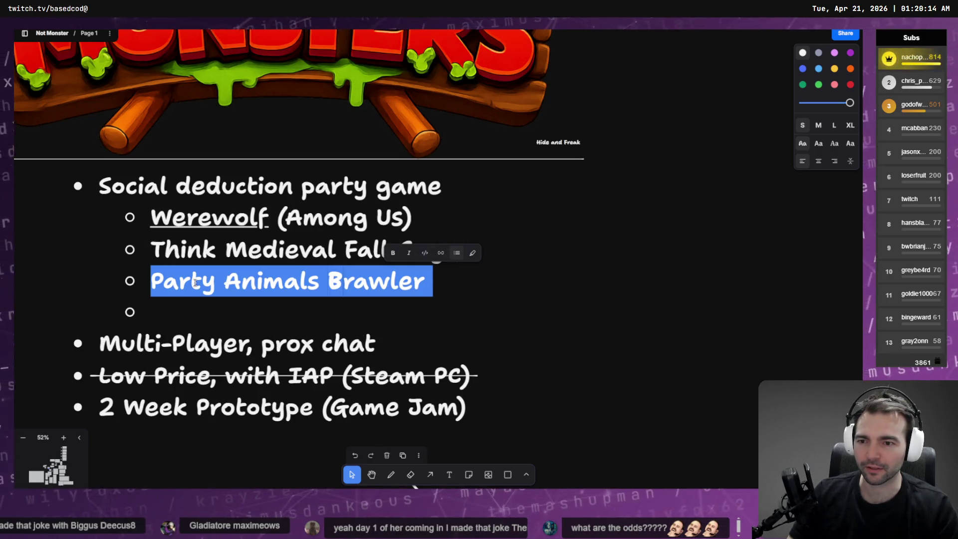
pyautogui.hotkey('shift', 'Up')
pyautogui.press('BackSpace')
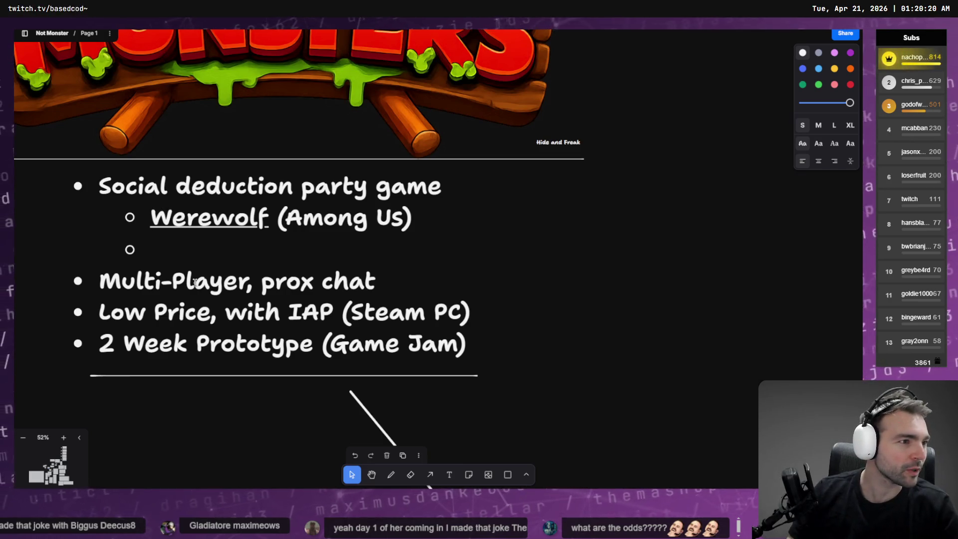
pyautogui.hotkey('alt', 'Tab')
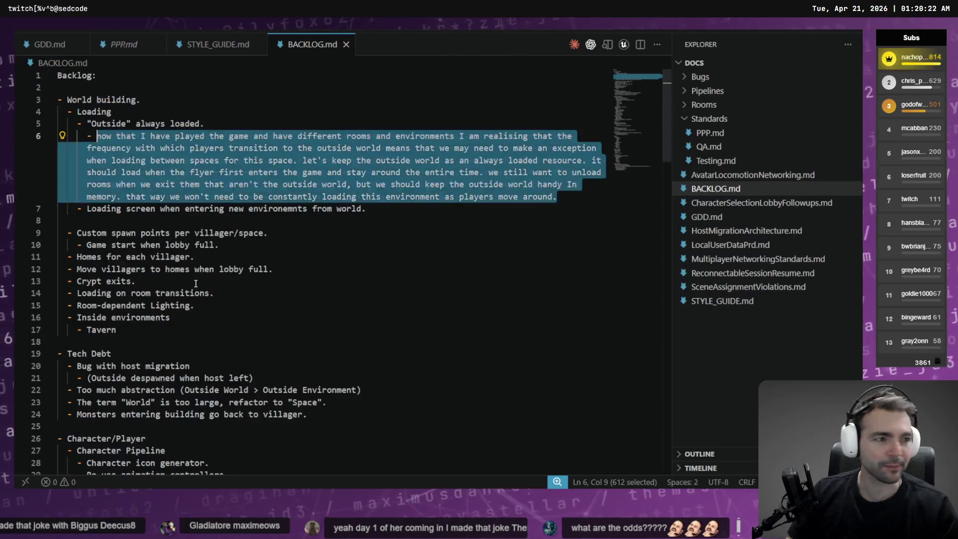
# In GDD.md, find the 'Chaos Is the Engine' design pillar and select the word Chaos
pyautogui.click(51, 48)
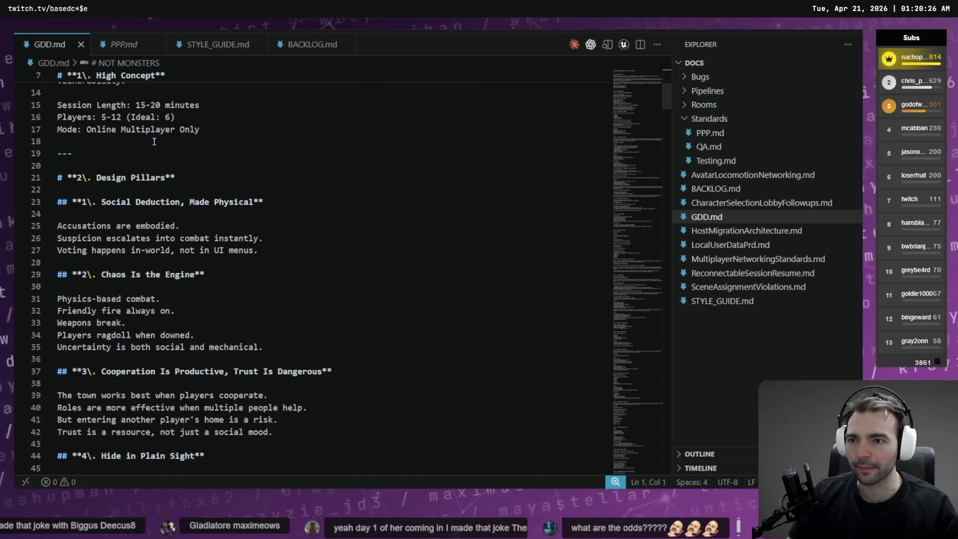
pyautogui.scroll(5, 387, 188)
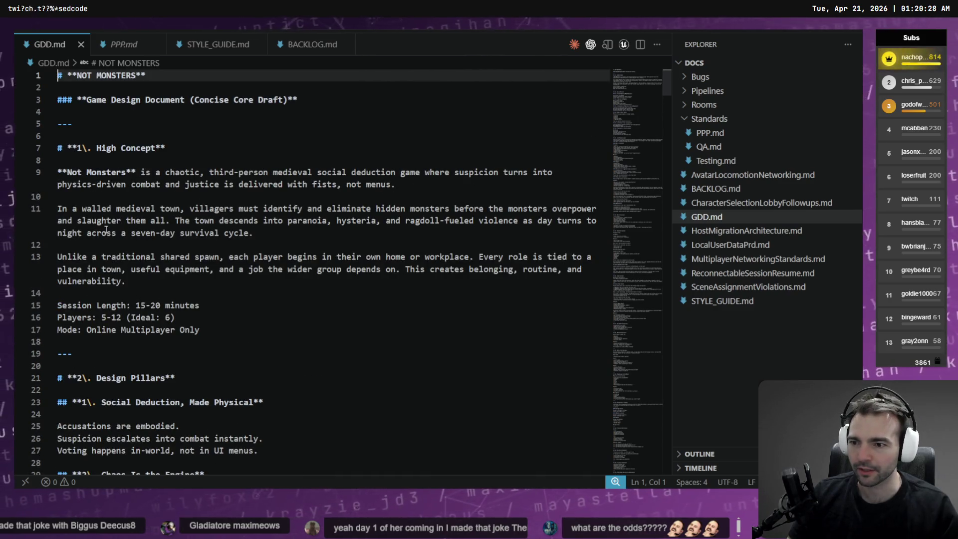
pyautogui.scroll(-3, 105, 228)
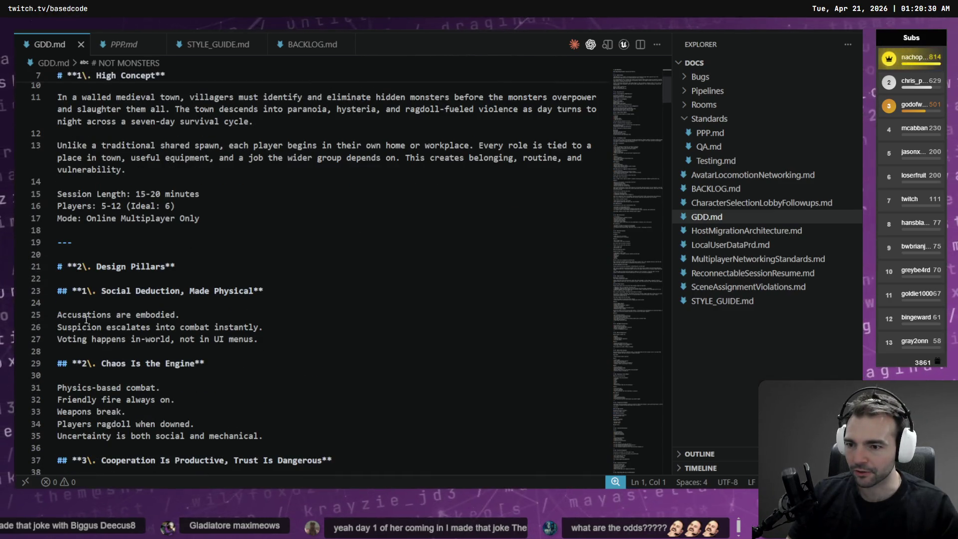
pyautogui.click(178, 388)
pyautogui.moveTo(110, 363); pyautogui.dragTo(187, 363)
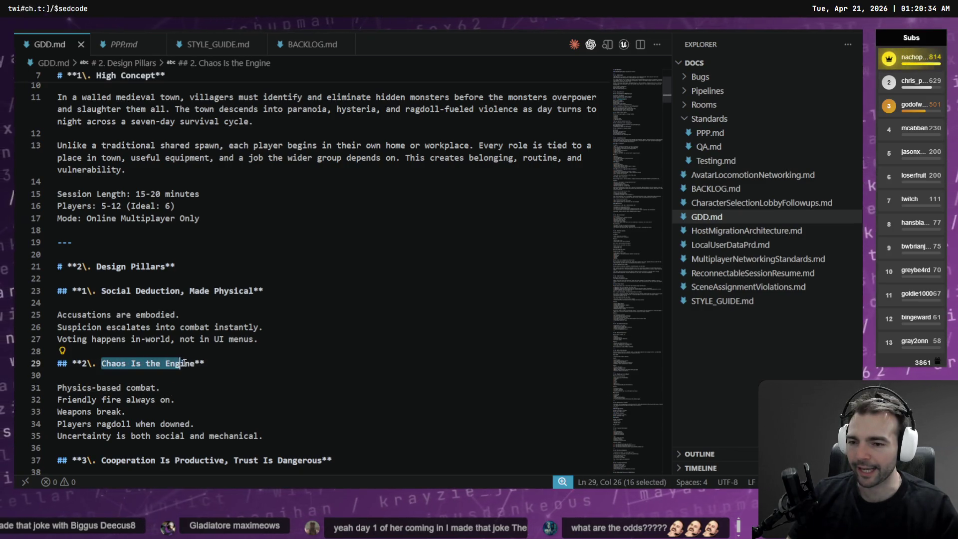
pyautogui.click(184, 399)
pyautogui.doubleClick(113, 363)
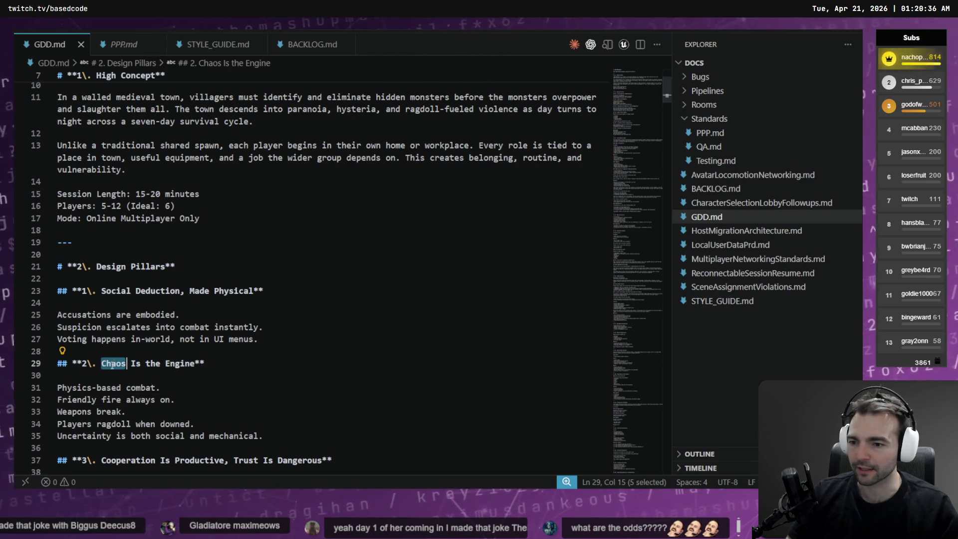
pyautogui.hotkey('alt', 'Tab')
# Enter 'Chaotic Physics-based combat' as the sub-bullet, then stop editing and zoom out
pyautogui.write('Chaotic Physics-b')
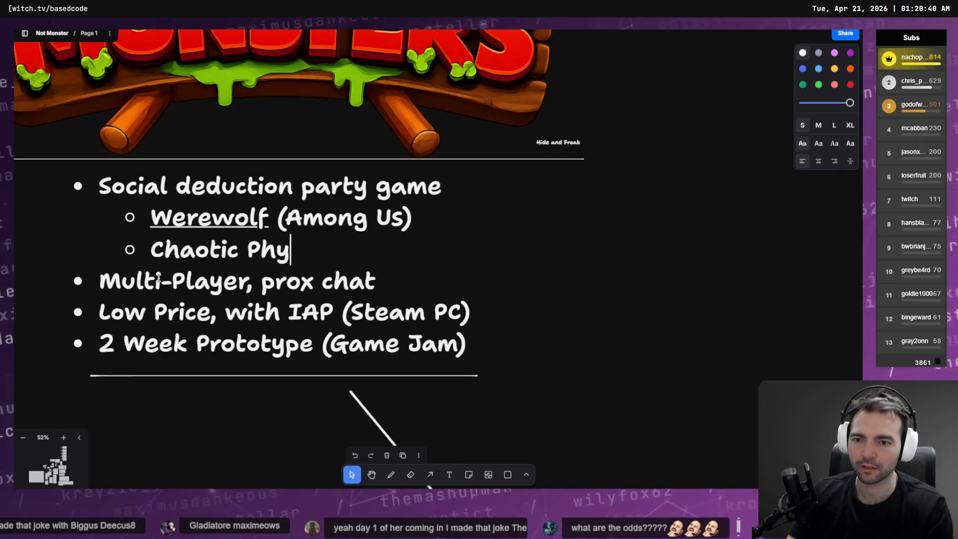
pyautogui.write('ased comba')
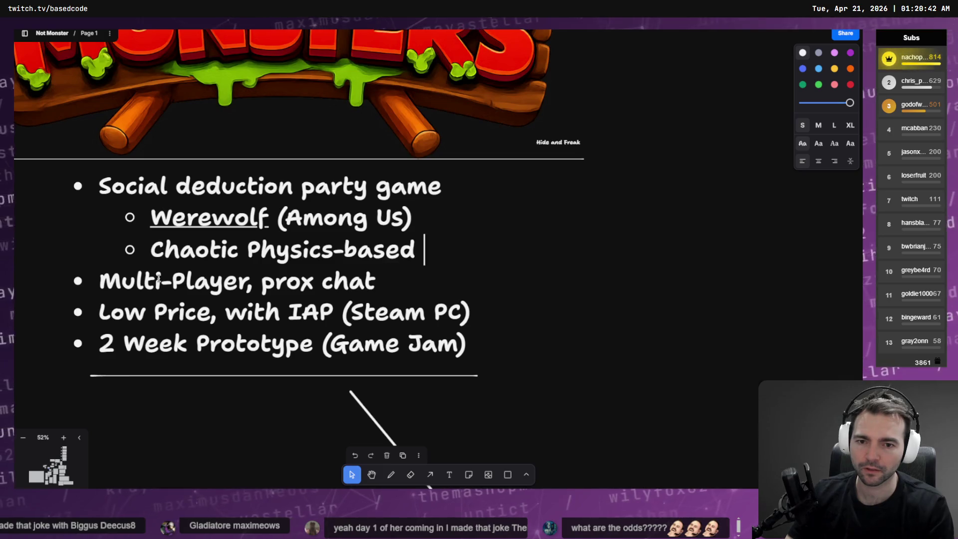
pyautogui.write('t')
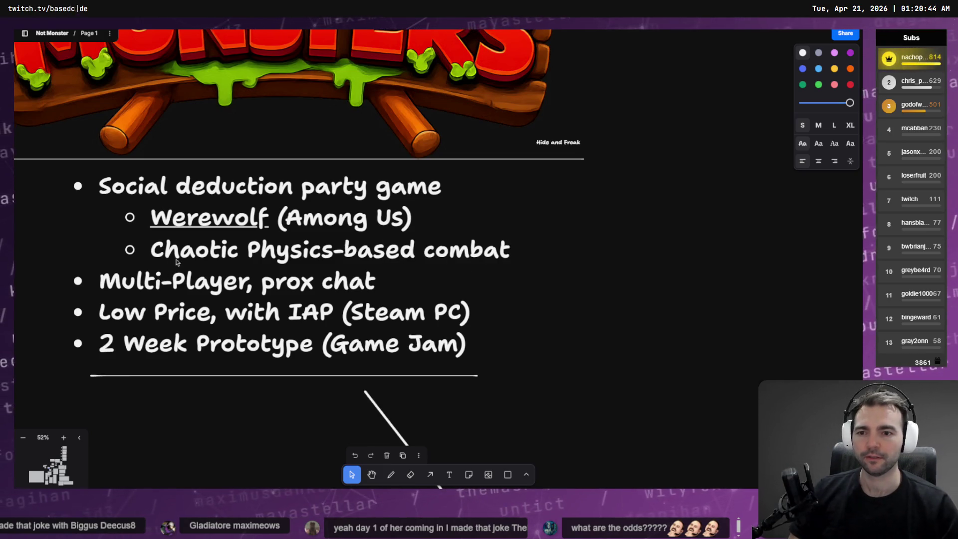
pyautogui.click(524, 248)
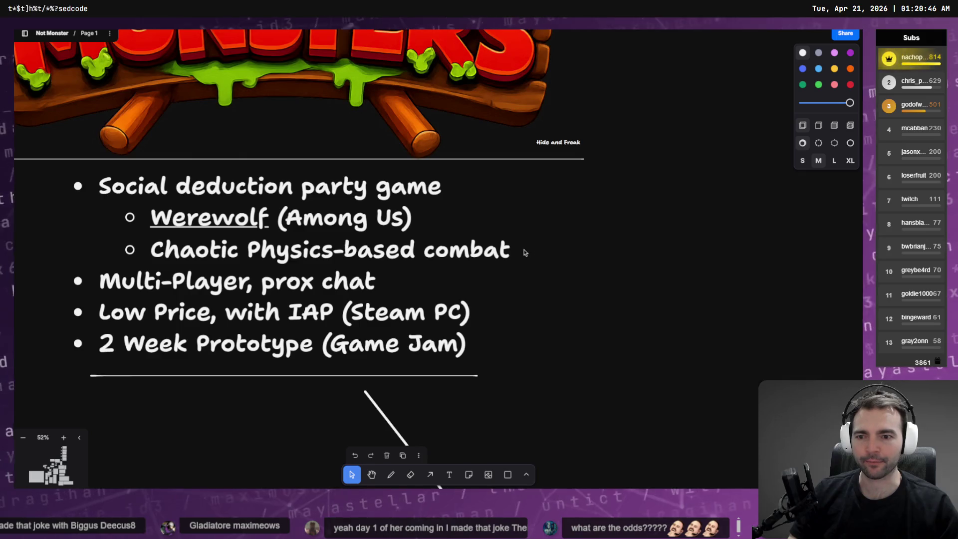
pyautogui.scroll(-4, 525, 249)
pyautogui.scroll(-4, 507, 260)
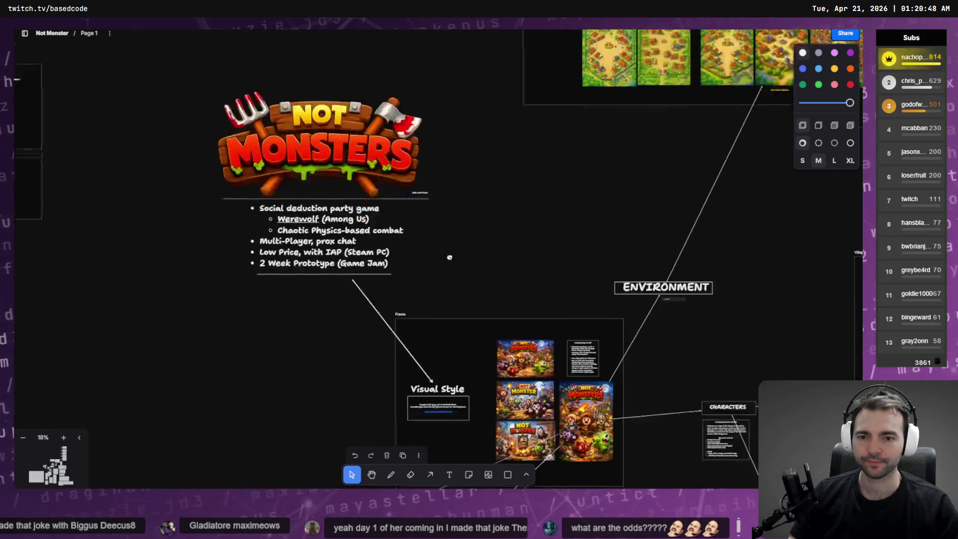
pyautogui.scroll(5, 330, 204)
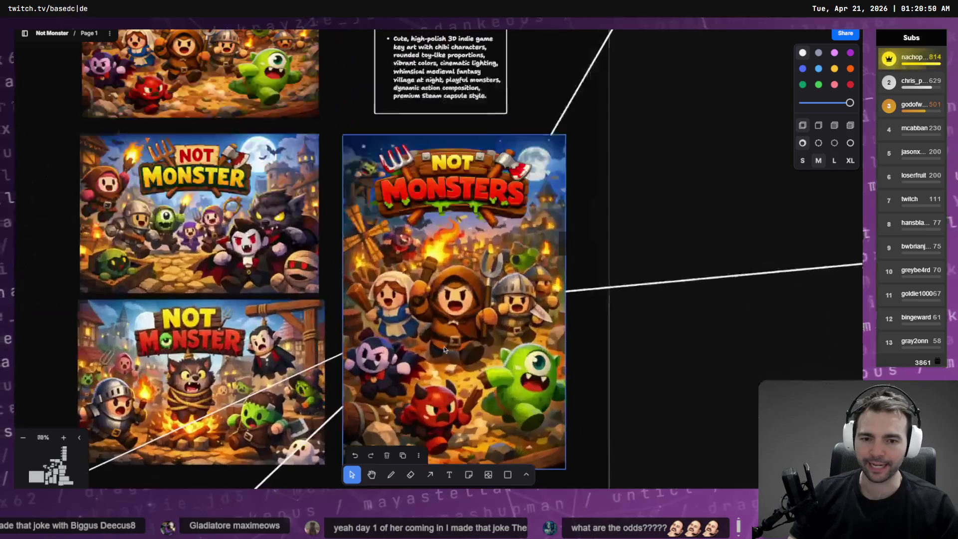
pyautogui.scroll(-3, 414, 336)
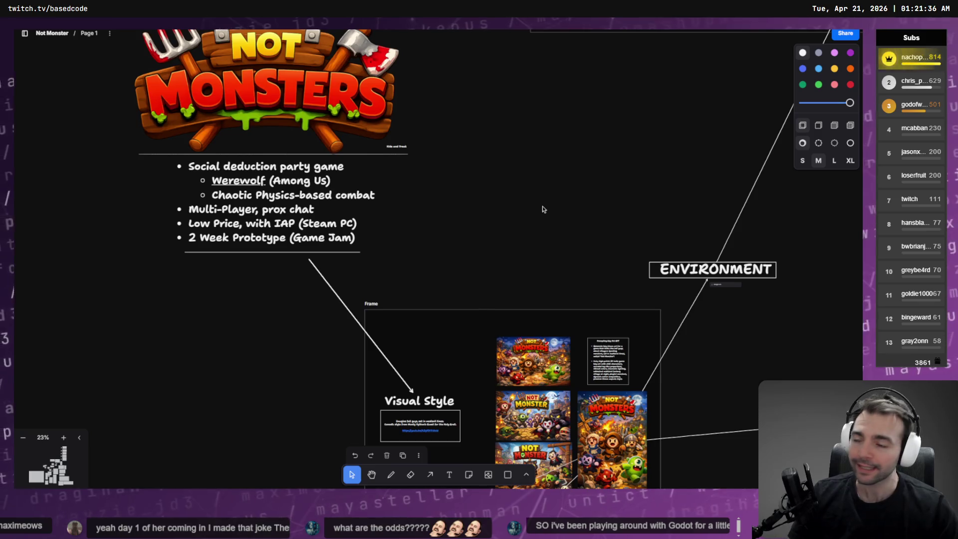
# Pan and zoom around the Visual Style and Characters frames
pyautogui.scroll(-3, 499, 209)
pyautogui.hscroll(3, 499, 210)
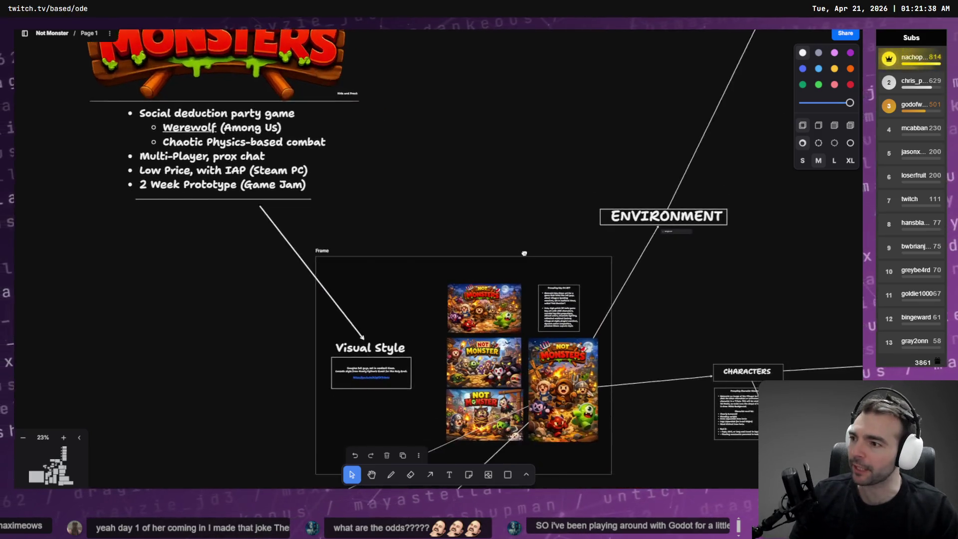
pyautogui.scroll(-5, 490, 227)
pyautogui.hscroll(5, 490, 227)
pyautogui.scroll(3, 340, 272)
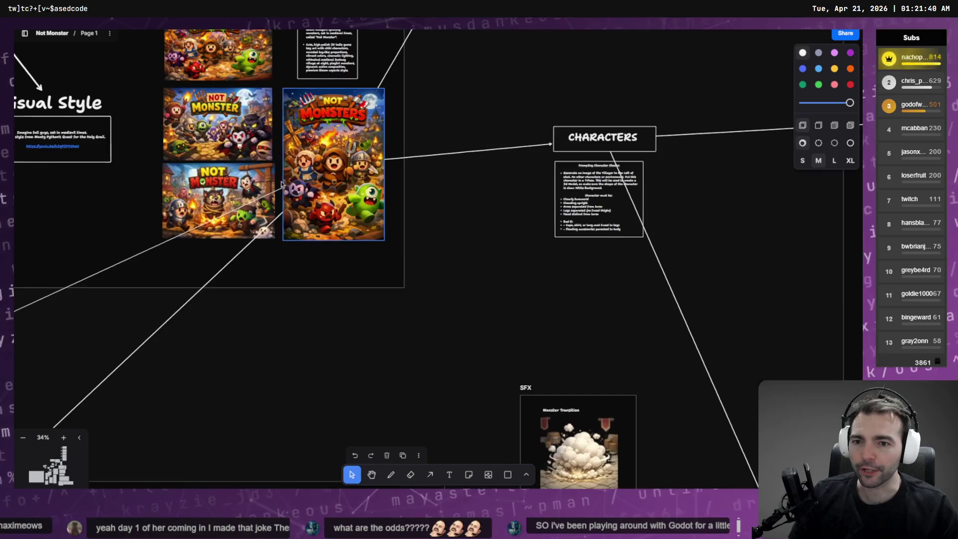
pyautogui.scroll(1, 340, 272)
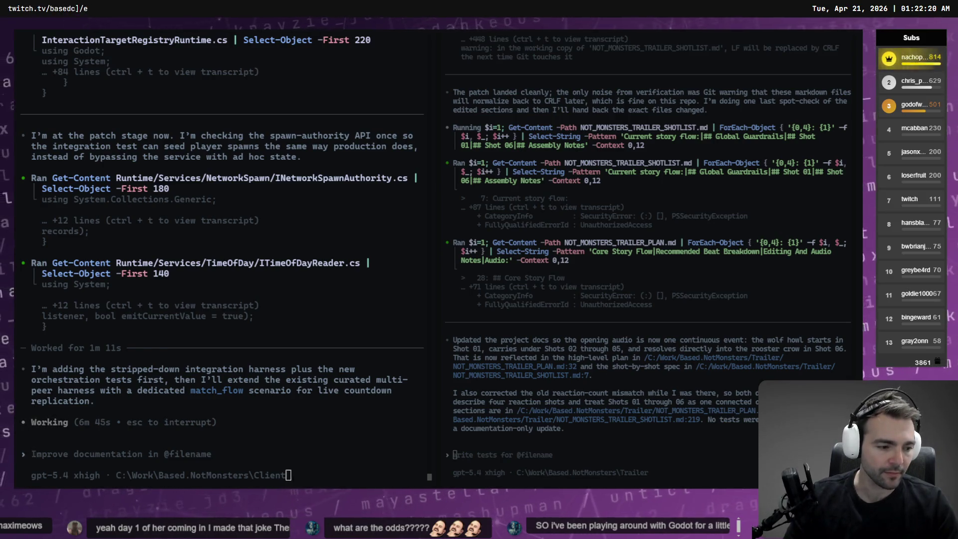
# Glance at the design document, then scroll up through the trailer agent's plan
pyautogui.hotkey('alt', 'Tab')
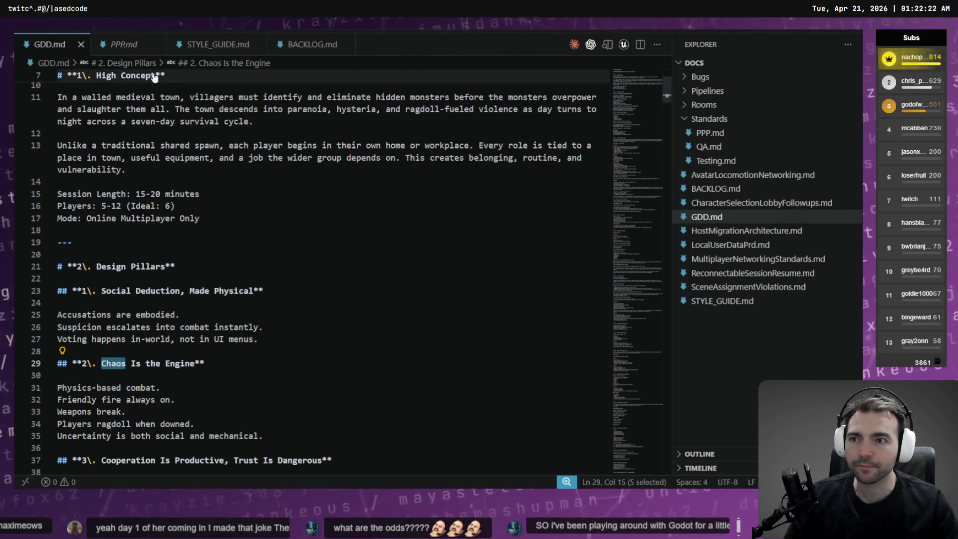
pyautogui.hotkey('alt', 'Tab')
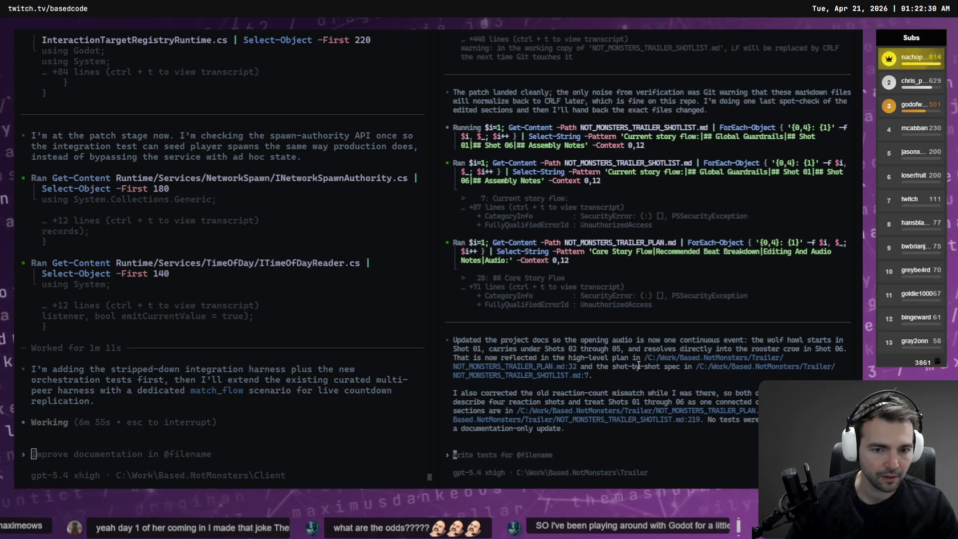
pyautogui.scroll(15, 638, 365)
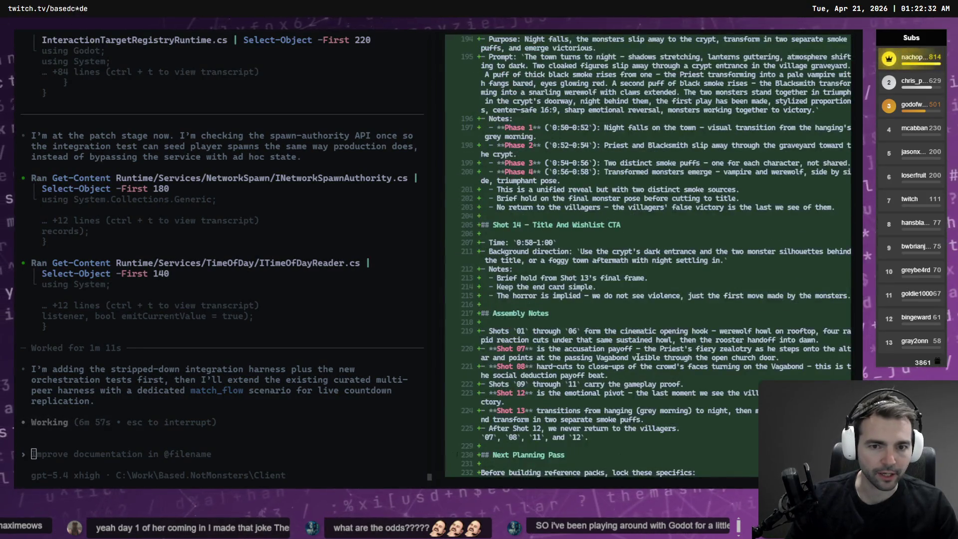
pyautogui.scroll(20, 637, 357)
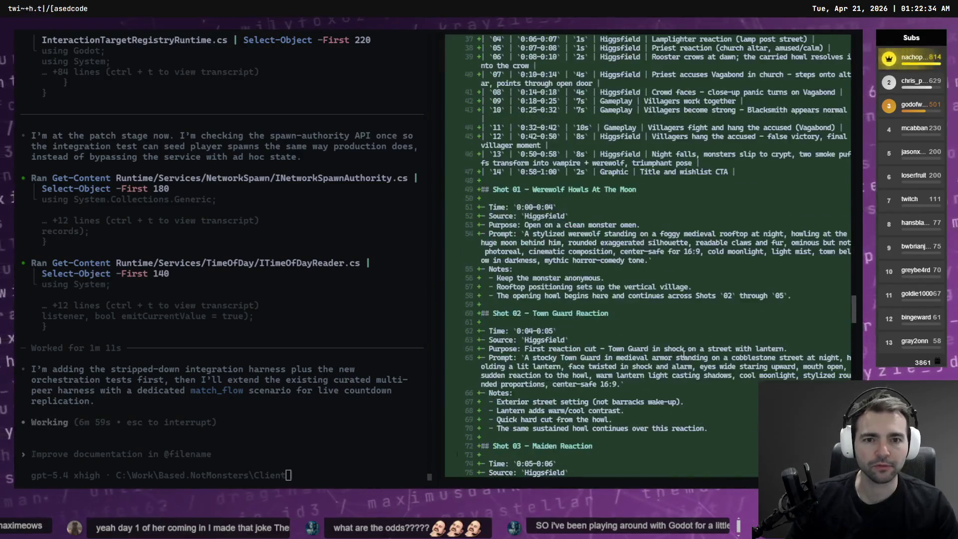
pyautogui.scroll(20, 686, 352)
pyautogui.scroll(20, 692, 350)
# Scroll down the shot list edits and focus the trailer agent's prompt
pyautogui.scroll(-10, 703, 351)
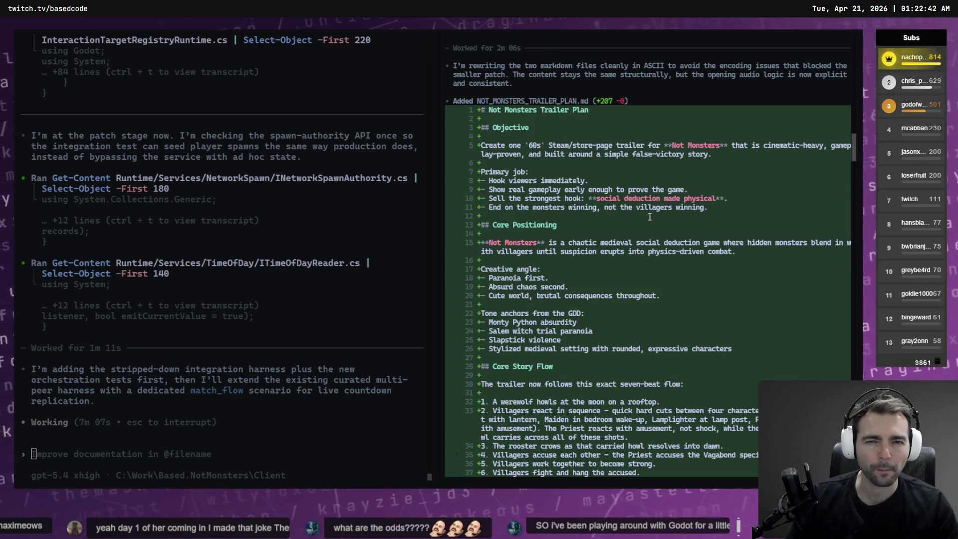
pyautogui.scroll(-20, 649, 217)
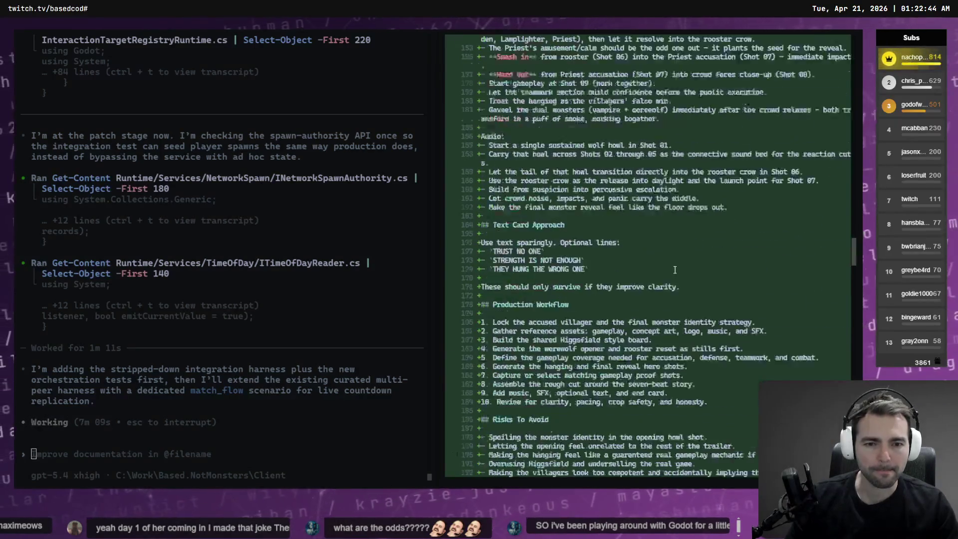
pyautogui.scroll(-20, 652, 295)
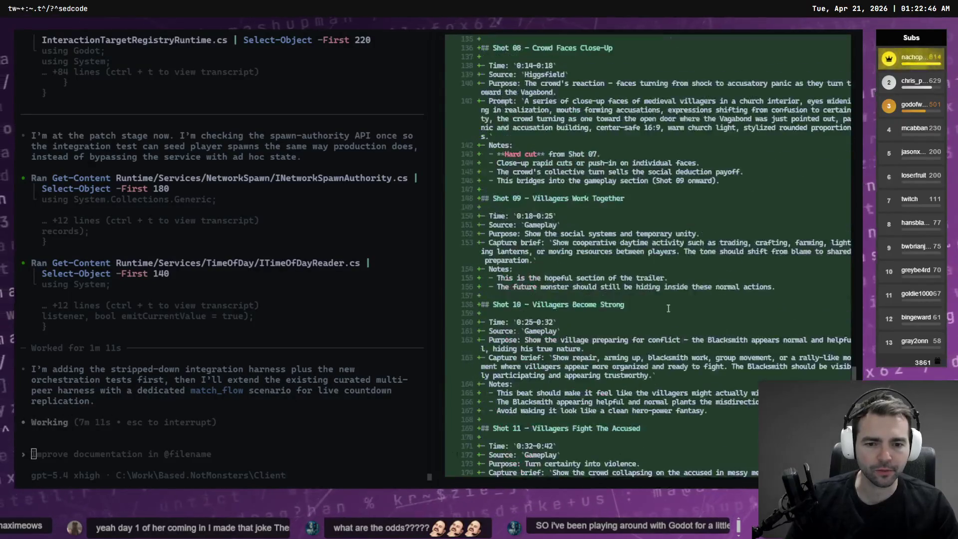
pyautogui.scroll(-20, 652, 341)
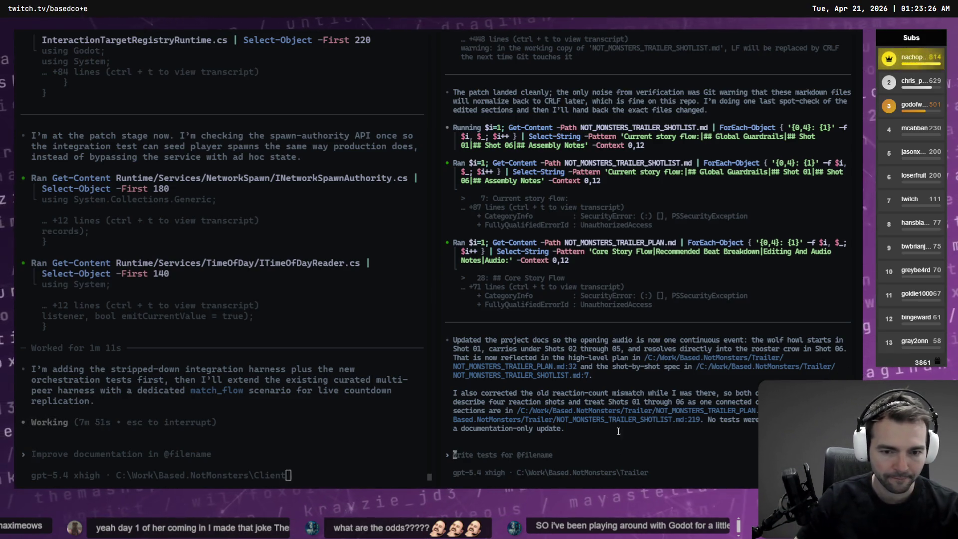
pyautogui.click(627, 454)
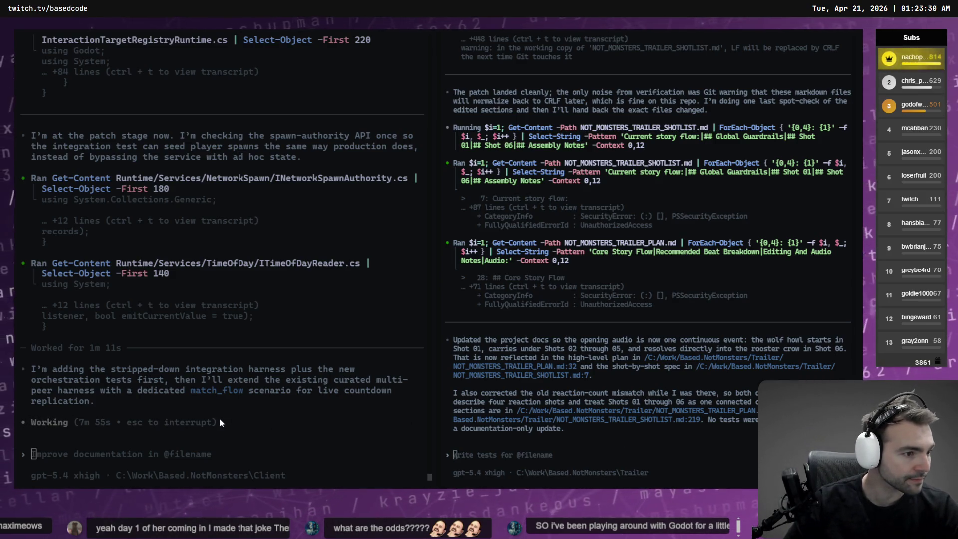
pyautogui.hotkey('alt', 'Tab')
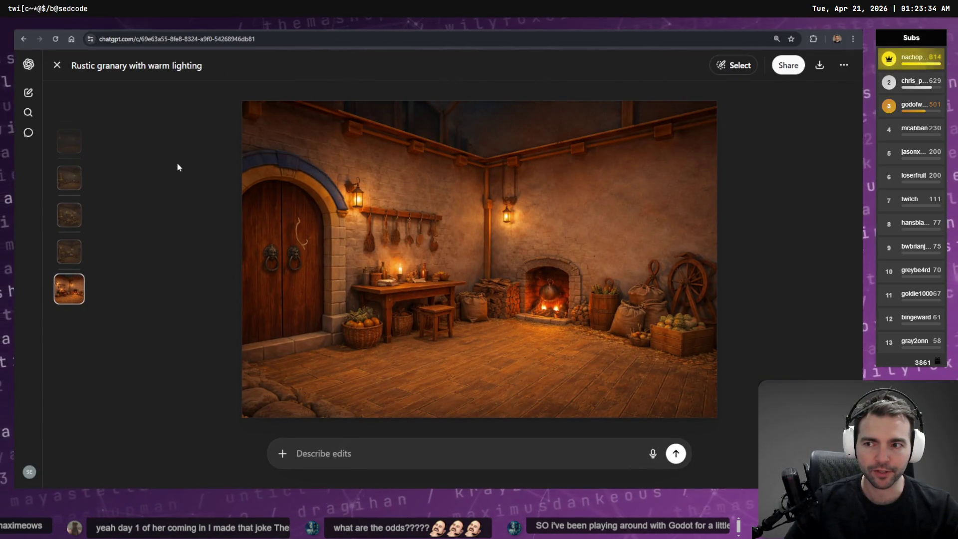
# View and close the first granary image variant, scroll back up, then begin a new chat
pyautogui.click(61, 144)
pyautogui.press('Escape')
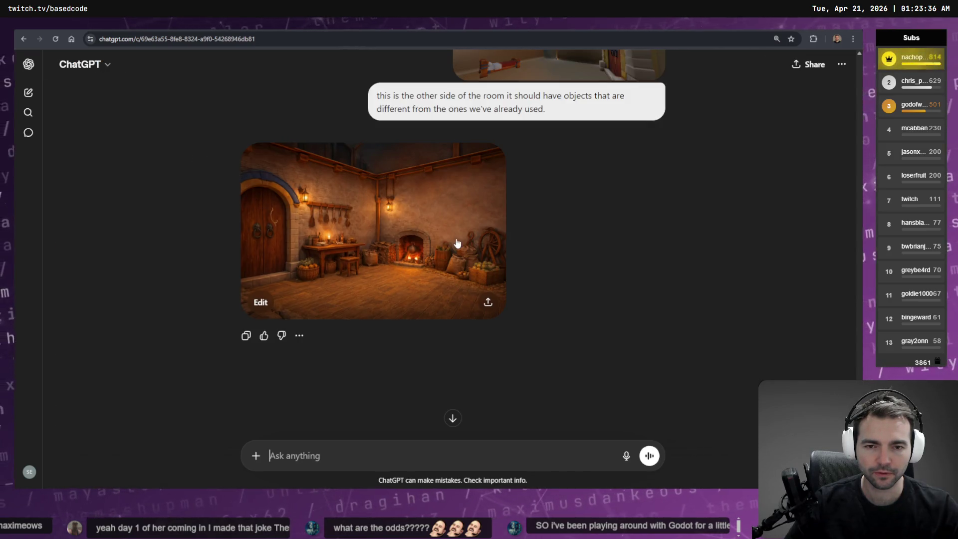
pyautogui.scroll(3, 646, 249)
pyautogui.scroll(15, 648, 249)
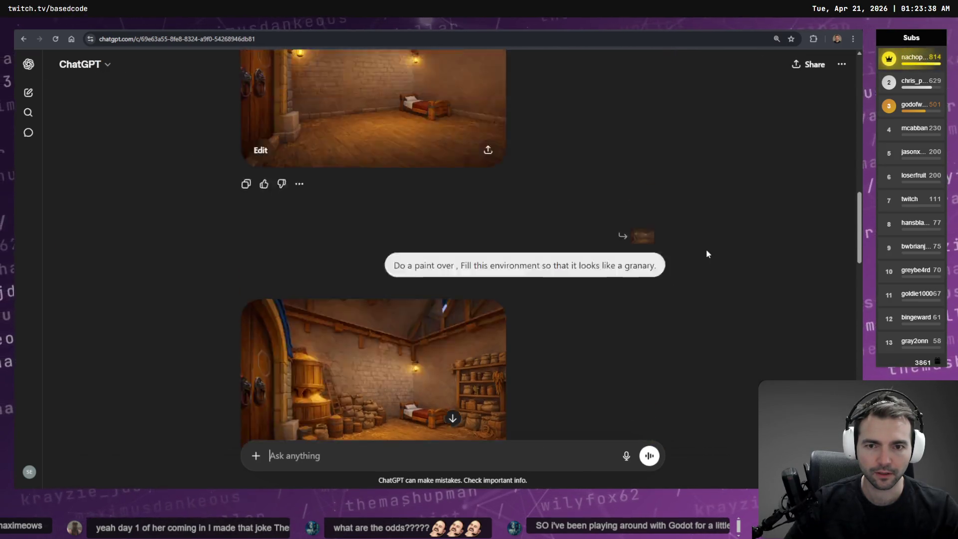
pyautogui.scroll(10, 709, 249)
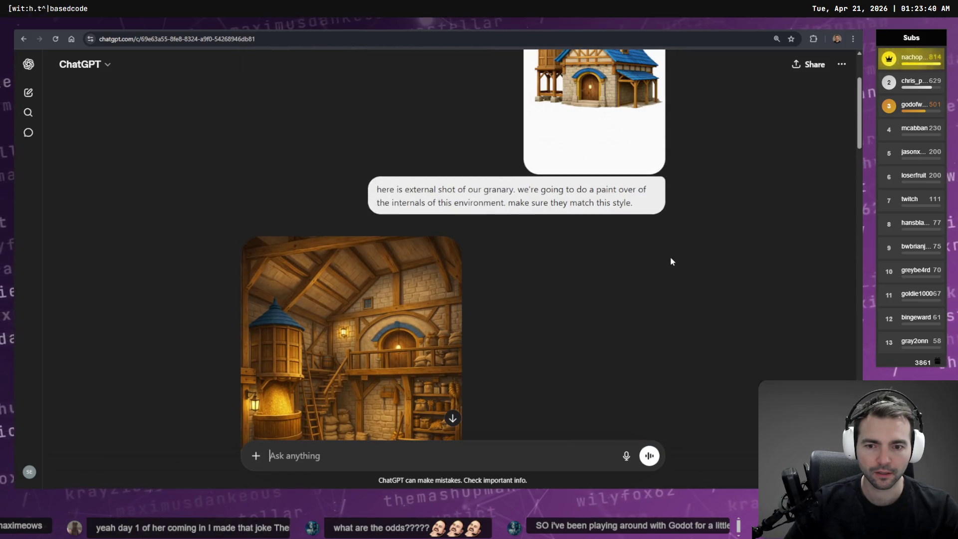
pyautogui.scroll(2, 657, 286)
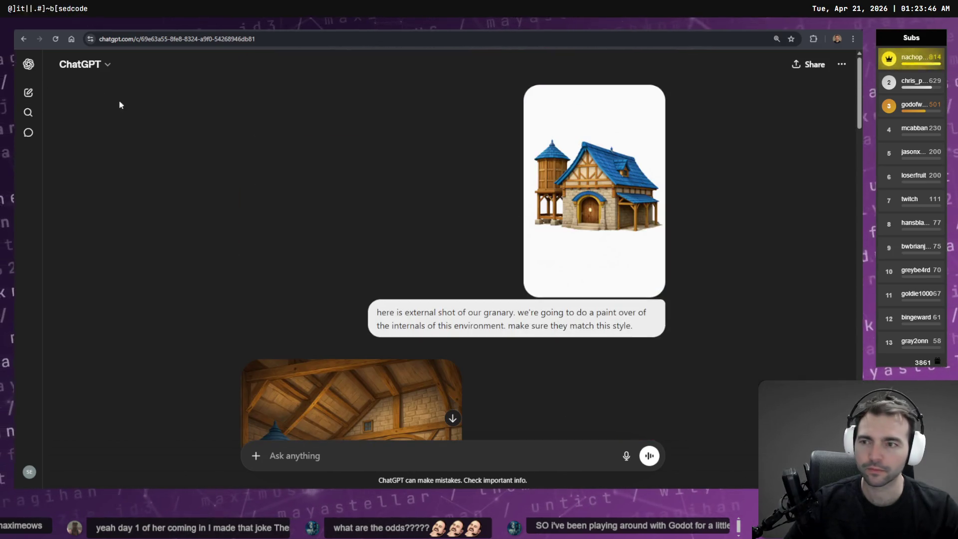
pyautogui.click(28, 93)
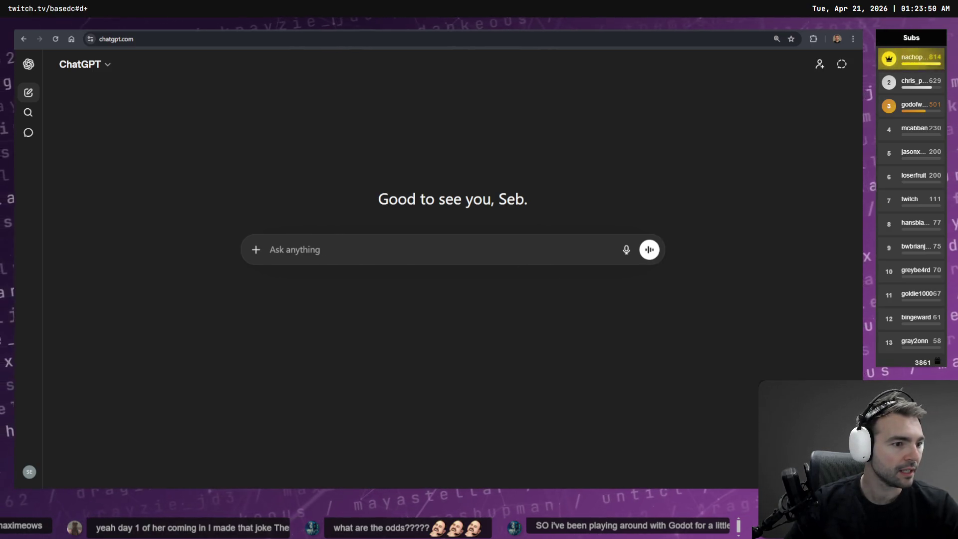
# Fly the Godot camera along the town street into the bedroom, then back off to frame the bed
pyautogui.hotkey('alt', 'Tab')
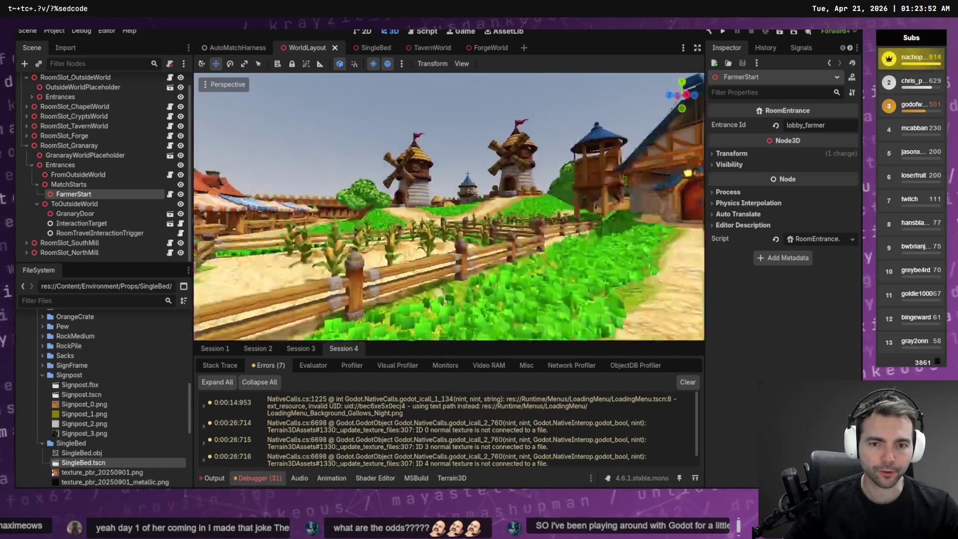
pyautogui.press('w')
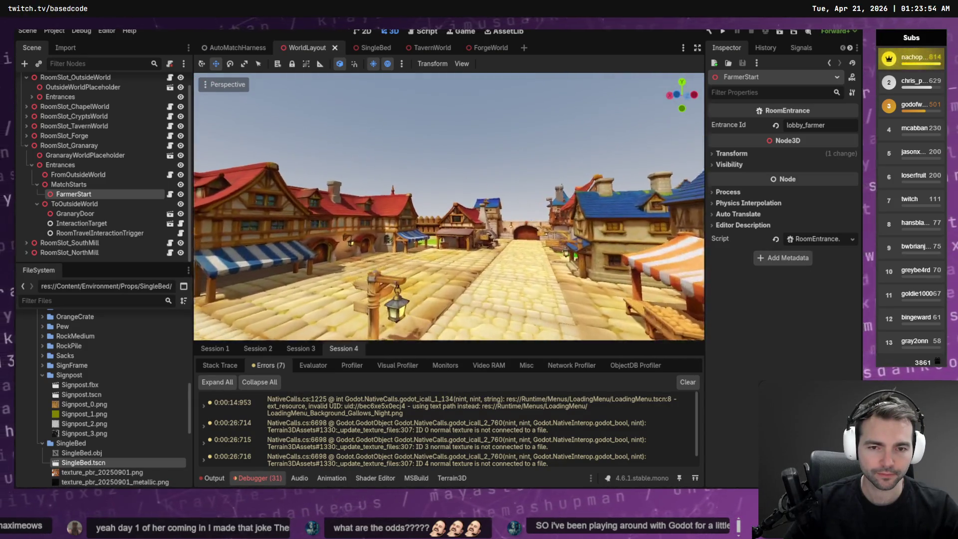
pyautogui.press('w')
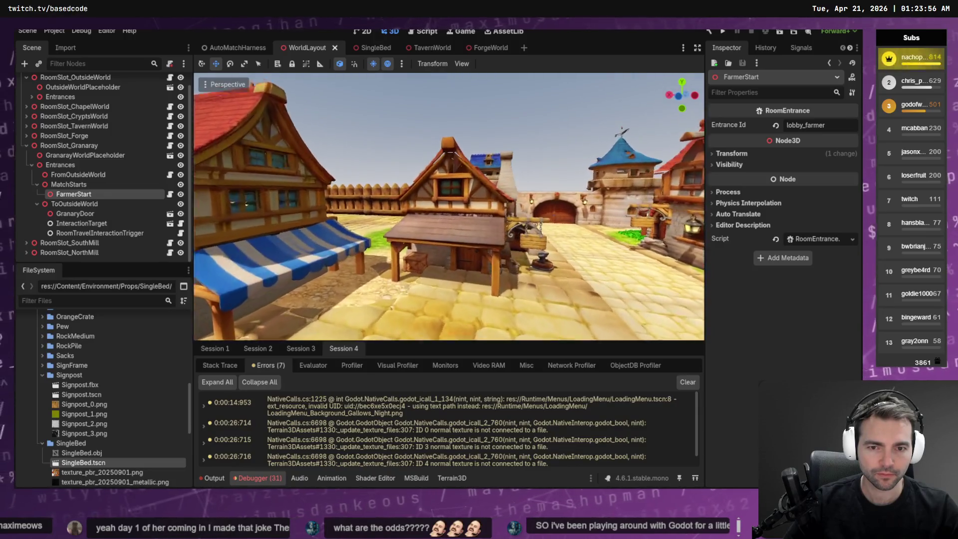
pyautogui.press('w')
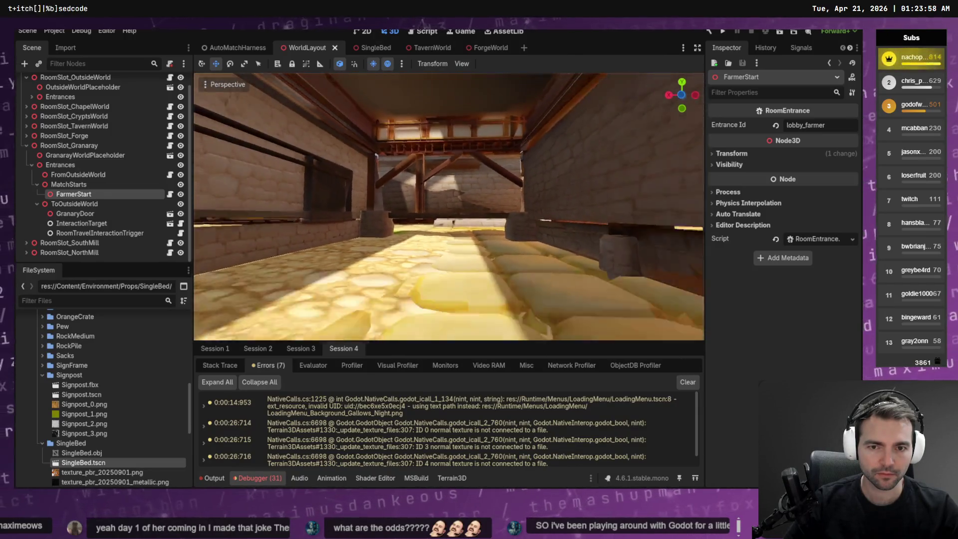
pyautogui.press('w')
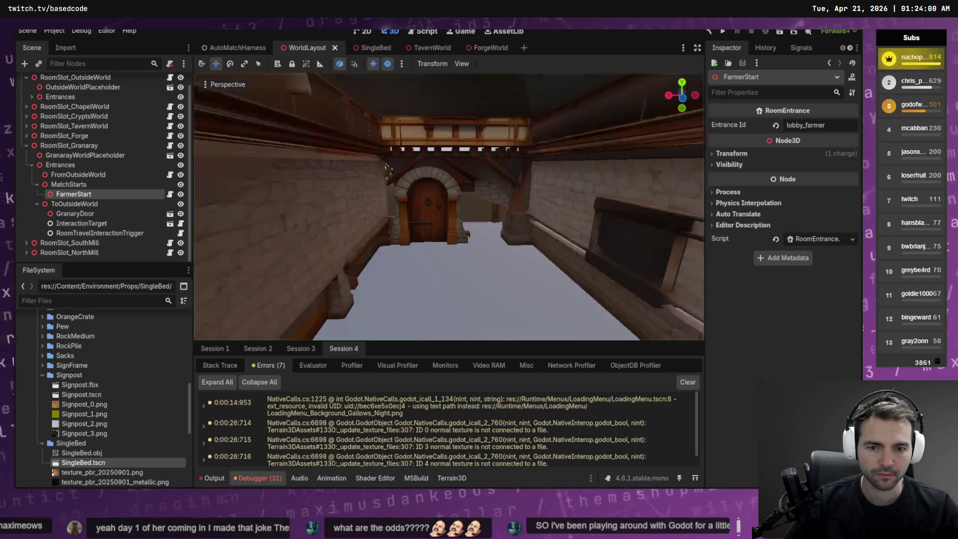
pyautogui.press('w')
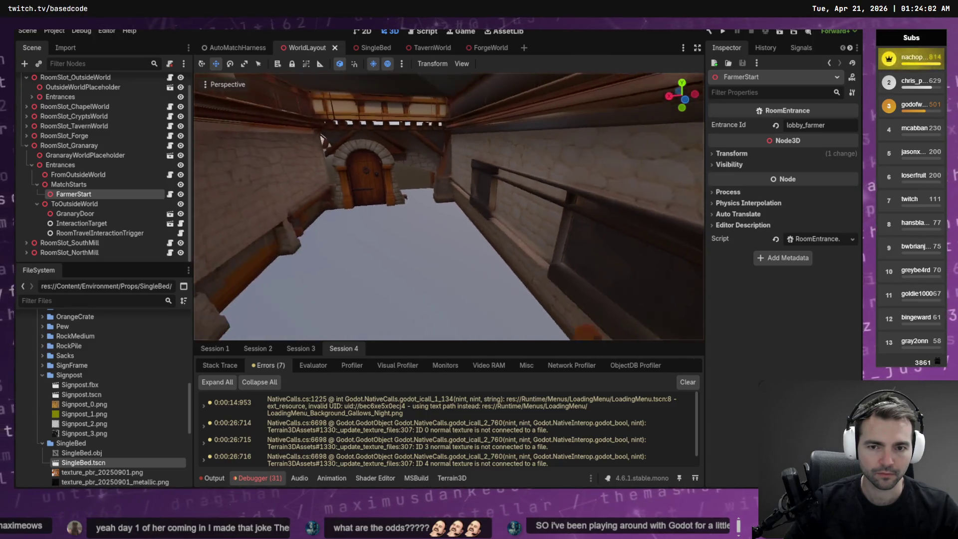
pyautogui.press('s')
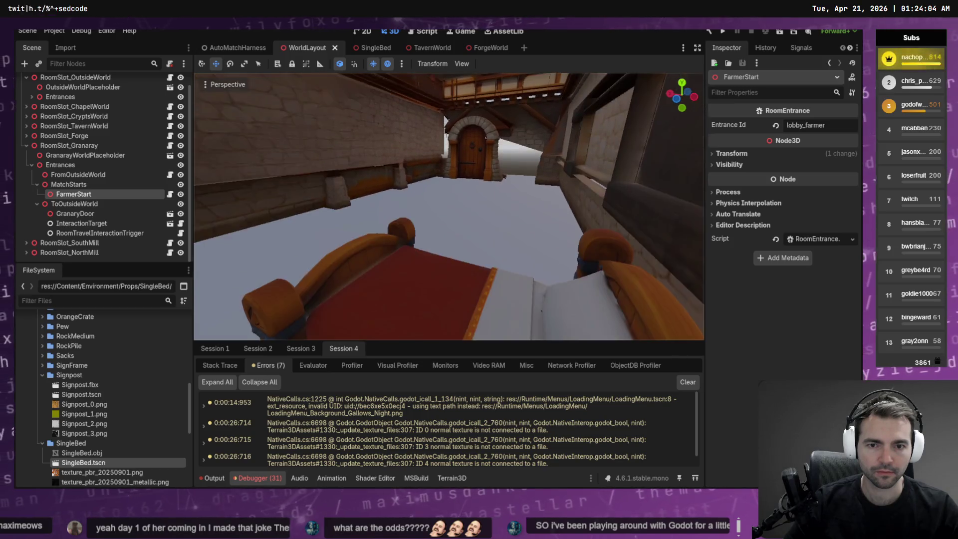
pyautogui.press('s')
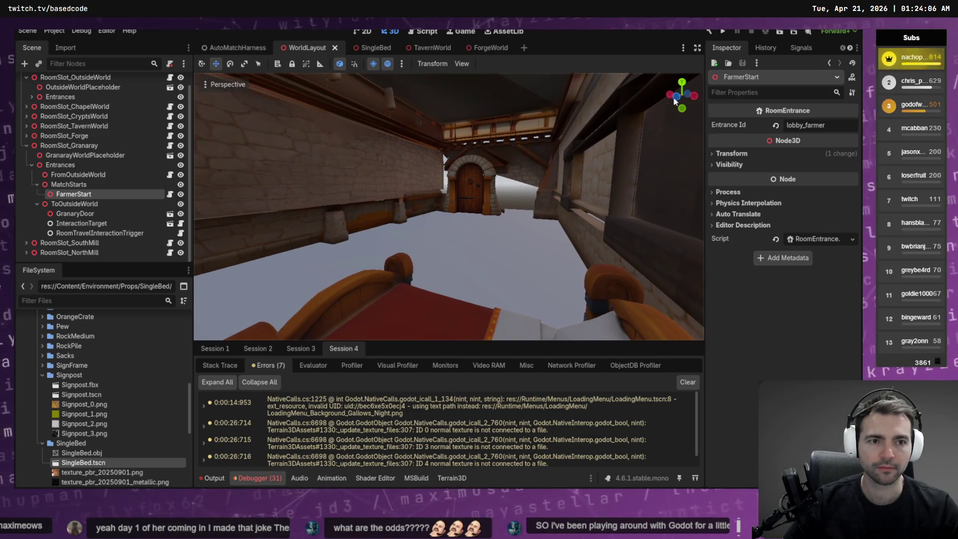
# Maximize the 3D viewport and capture a screenshot of the room interior
pyautogui.click(697, 49)
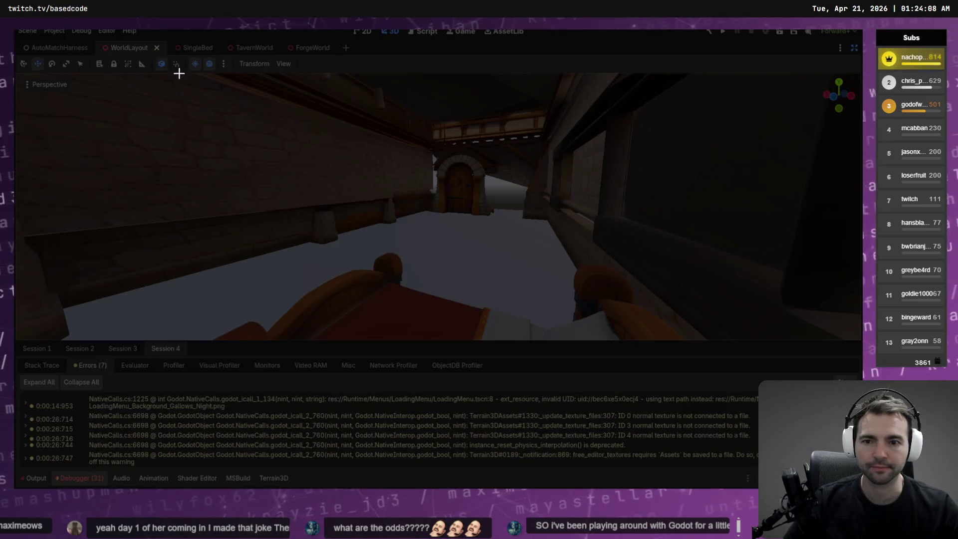
pyautogui.moveTo(179, 74)
pyautogui.mouseDown()
pyautogui.moveTo(641, 303)
pyautogui.moveTo(742, 339)
pyautogui.mouseUp()
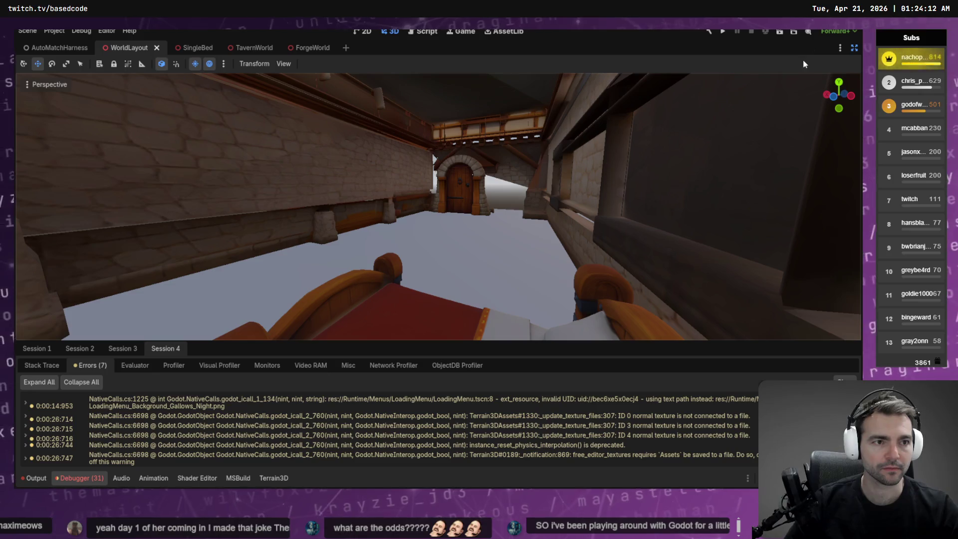
pyautogui.hotkey('alt', 'Tab')
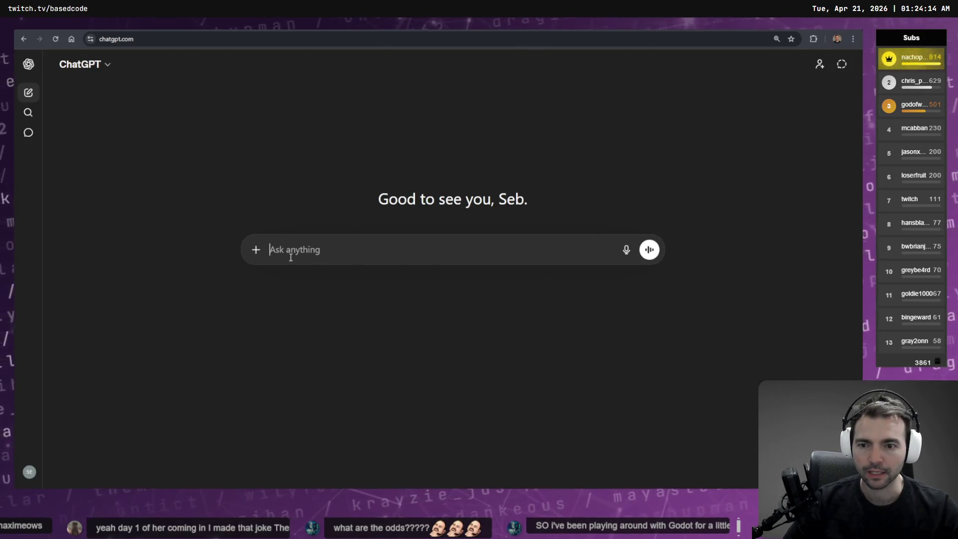
# Pan and zoom the tldraw concept board to the blacksmith house image
pyautogui.click(260, 253)
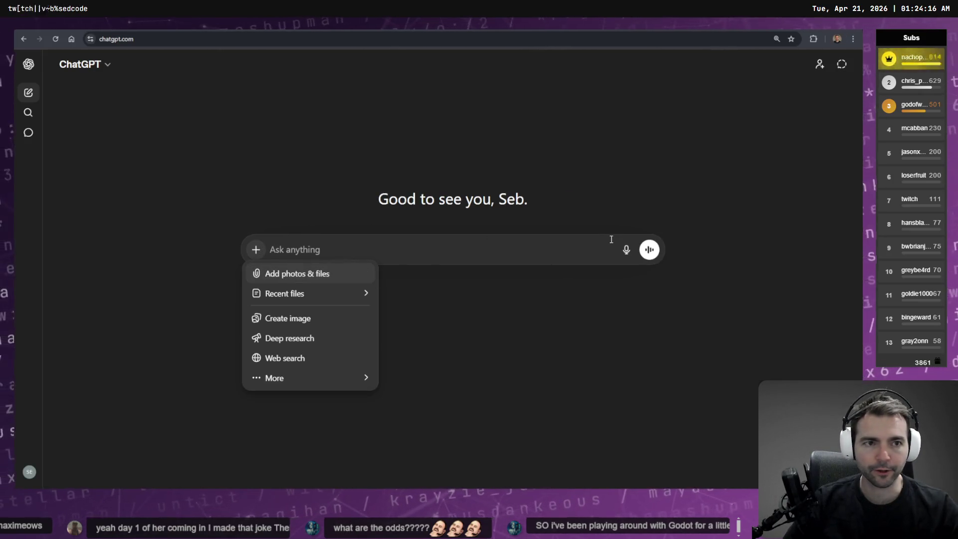
pyautogui.hotkey('alt', 'Tab')
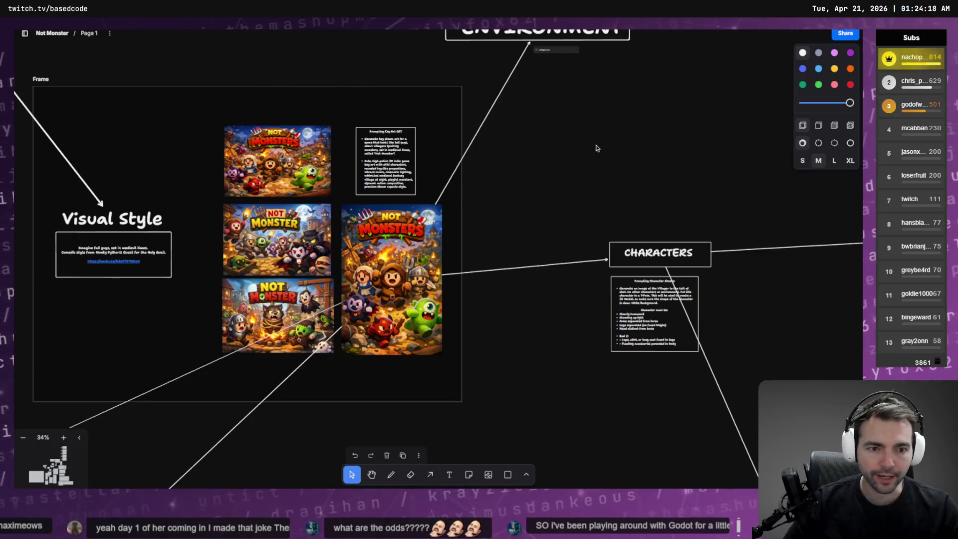
pyautogui.scroll(-3, 605, 173)
pyautogui.hscroll(10, 656, 152)
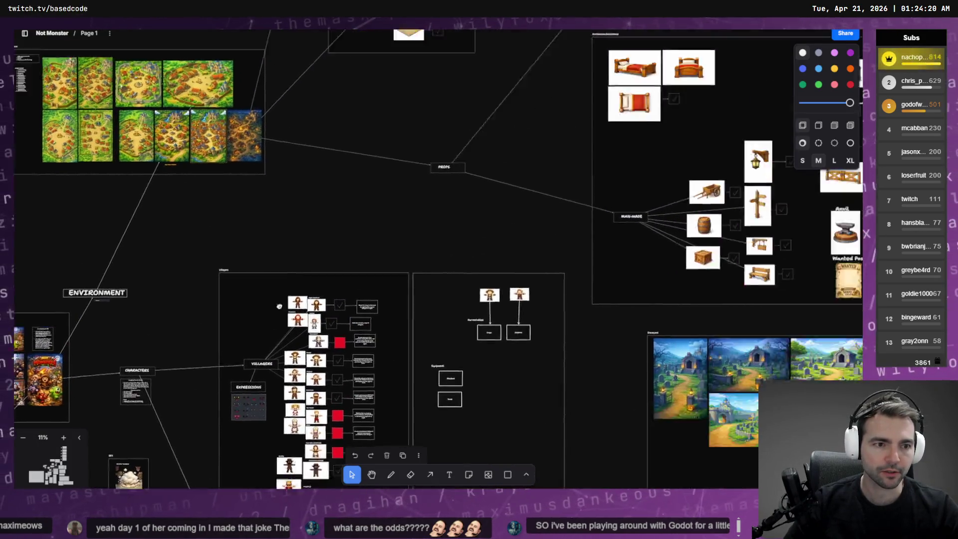
pyautogui.scroll(8, 447, 247)
pyautogui.hscroll(-3, 350, 199)
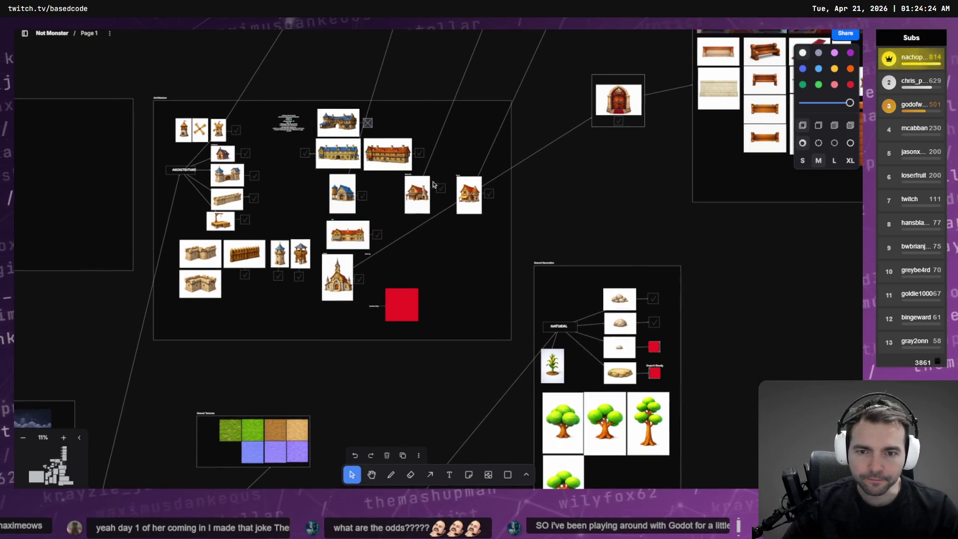
pyautogui.scroll(10, 449, 197)
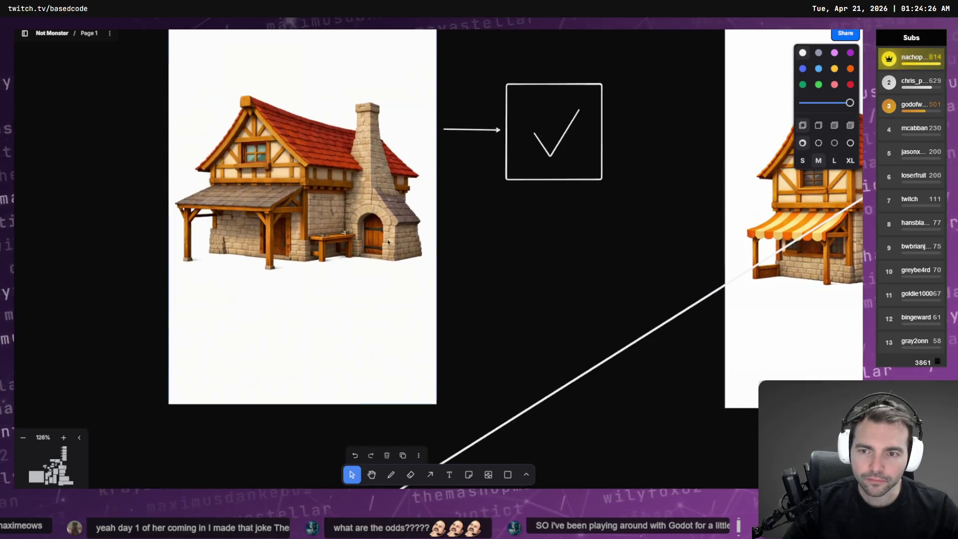
# Export the blacksmith house image from its right-click menu
pyautogui.click(388, 242)
pyautogui.rightClick(293, 246)
pyautogui.click(310, 449)
pyautogui.hotkey('alt', 'Tab')
pyautogui.click(286, 275)
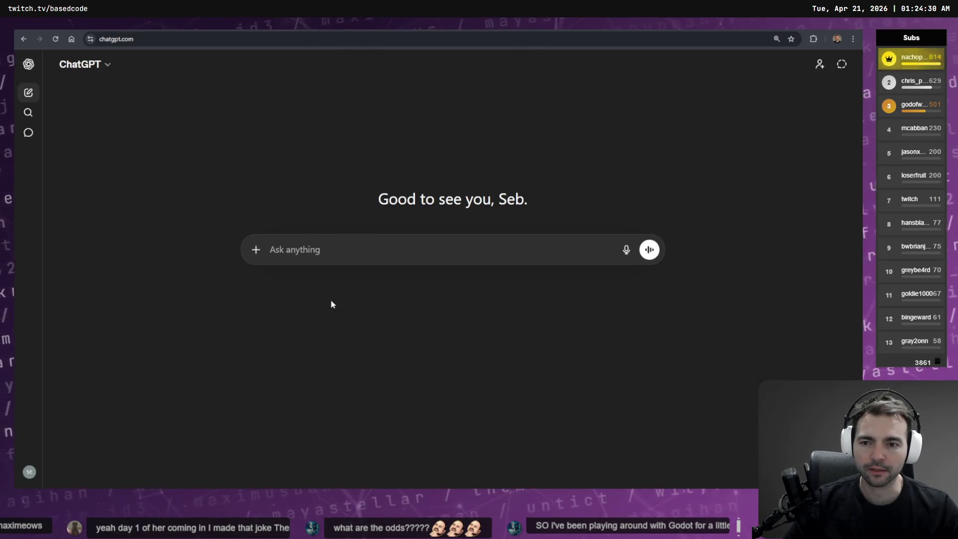
# Attach the blacksmith house image, paste the interior screenshot, and dictate the paint-over prompt
pyautogui.doubleClick(167, 90)
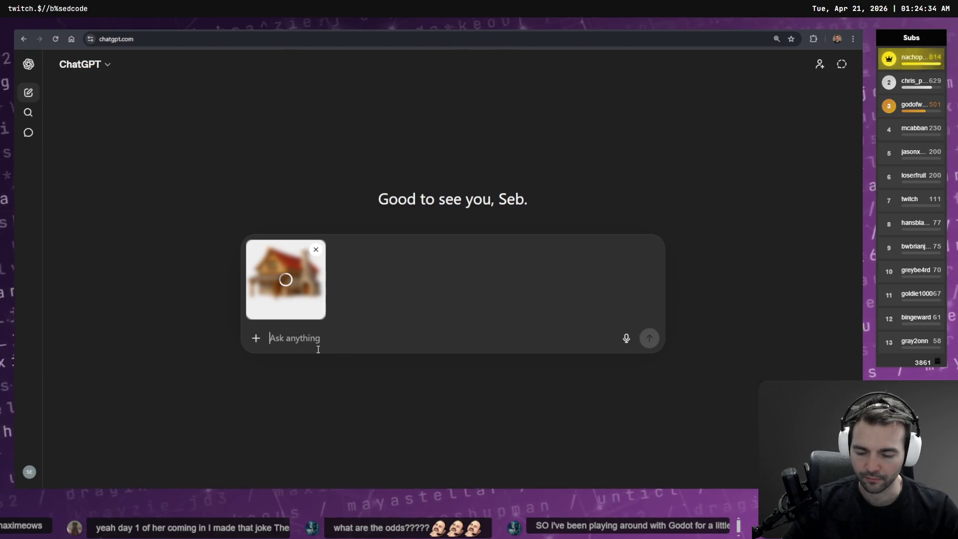
pyautogui.press('super+h')
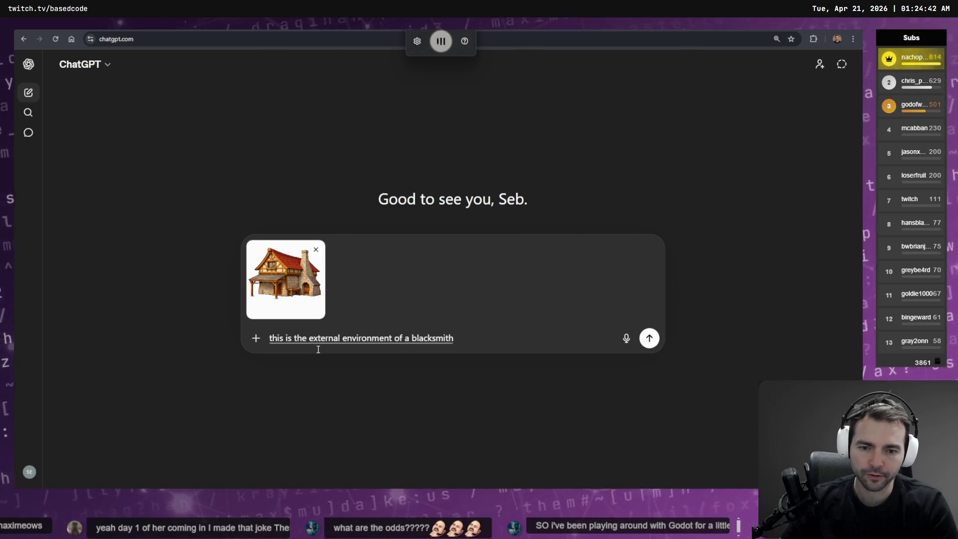
pyautogui.hotkey('ctrl', 'v')
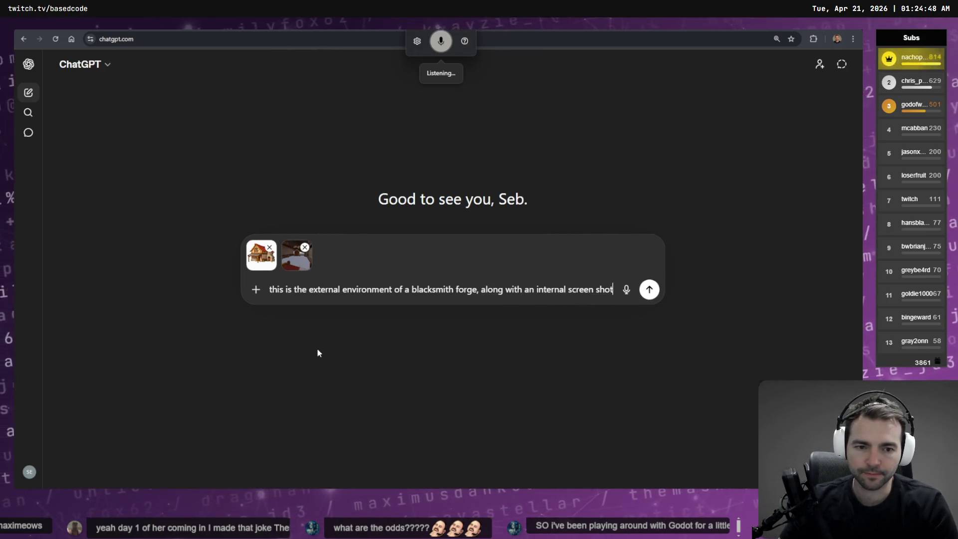
pyautogui.hotkey('shift', 'Return')
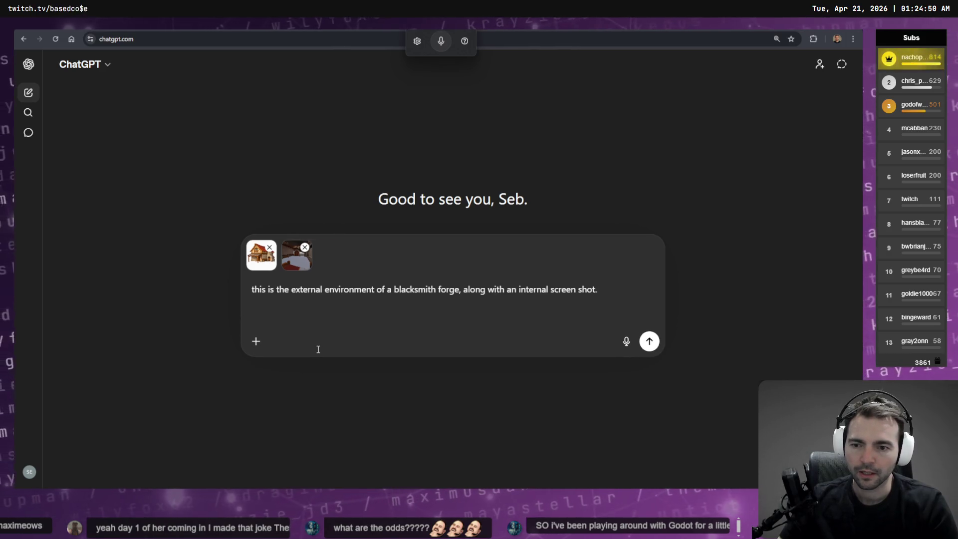
pyautogui.press('super+h')
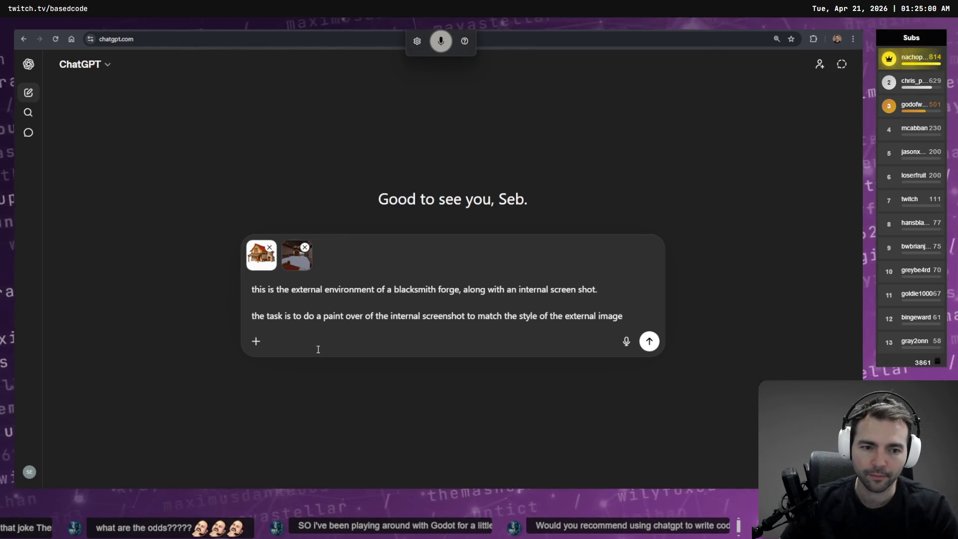
pyautogui.hotkey('shift', 'Return')
# Switch the request to Create image and send it with both images
pyautogui.click(255, 369)
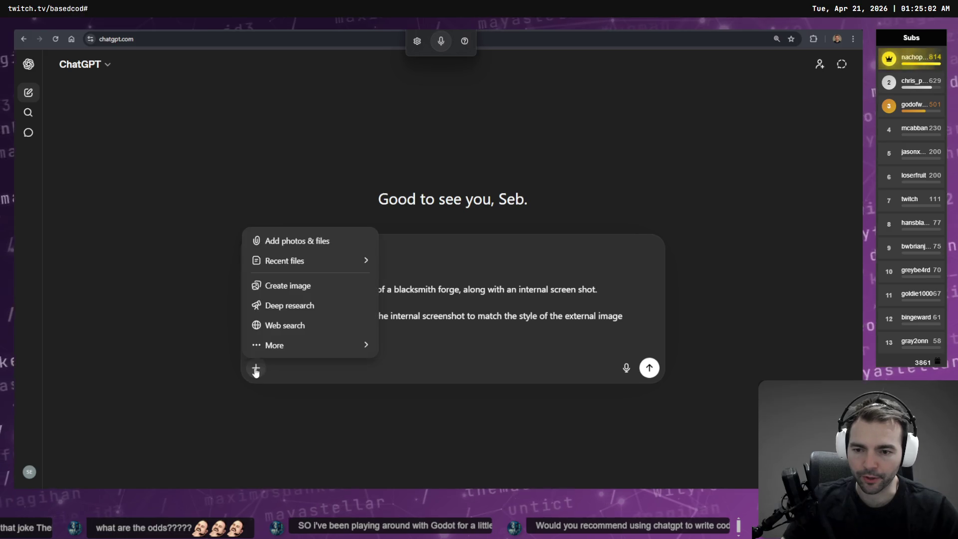
pyautogui.click(285, 286)
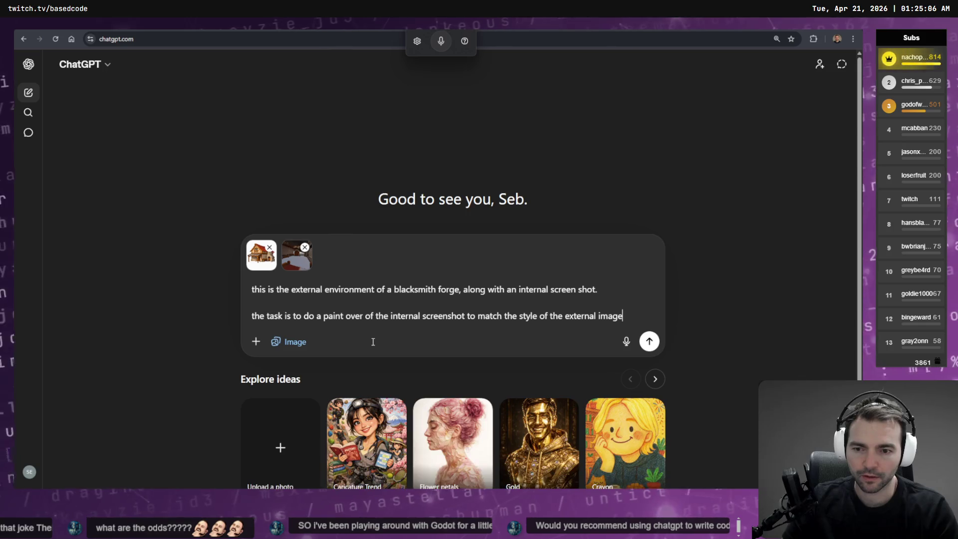
pyautogui.press('Return')
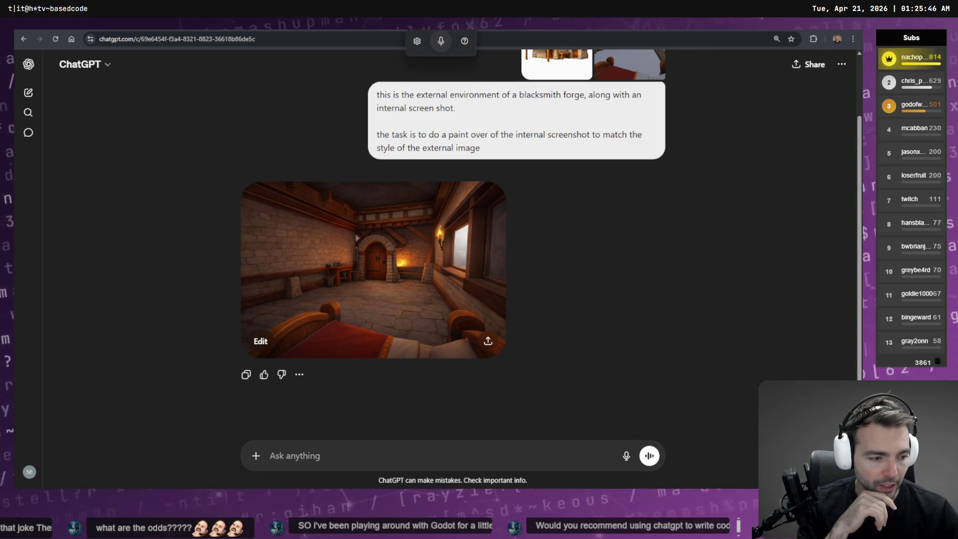
pyautogui.hotkey('alt', 'Tab')
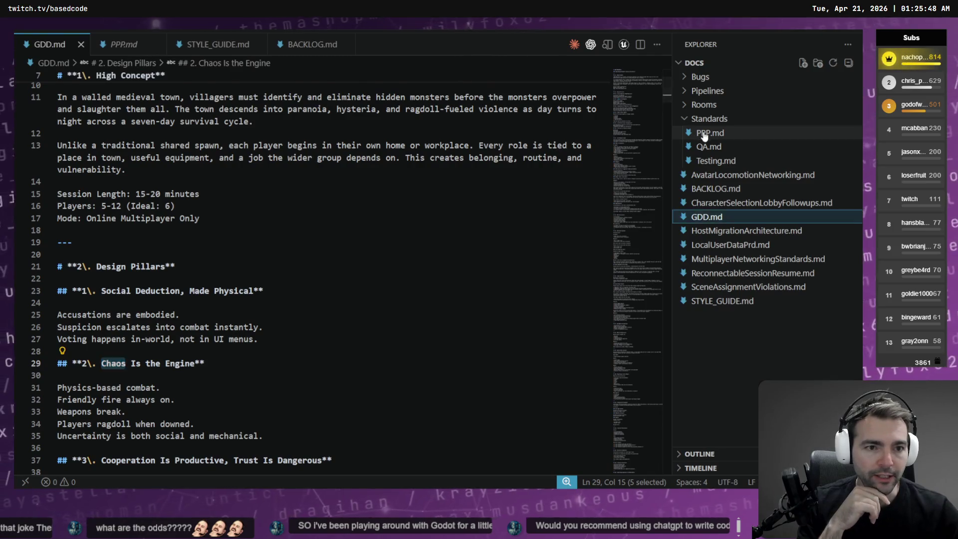
# Open PPP.md and scroll up to read its top
pyautogui.click(709, 133)
pyautogui.scroll(15, 408, 209)
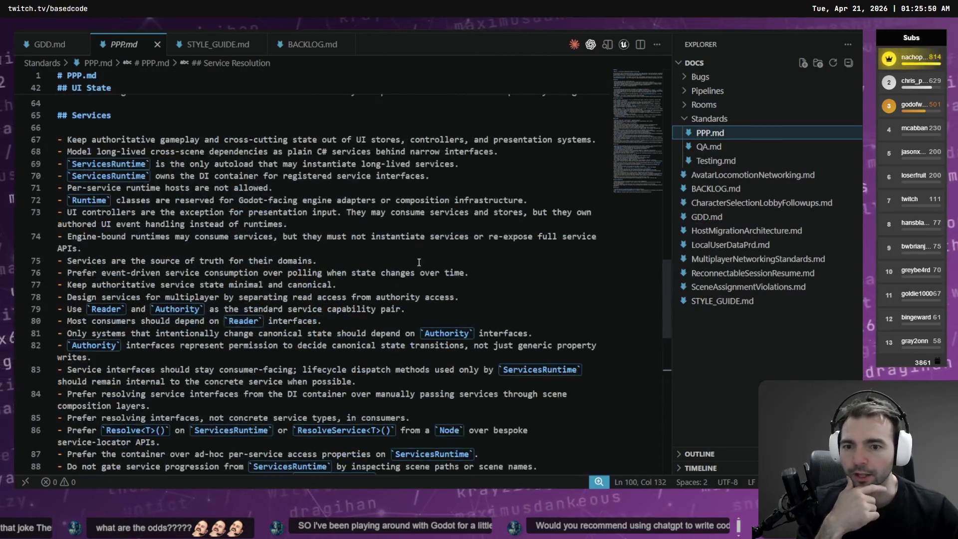
pyautogui.scroll(4, 427, 268)
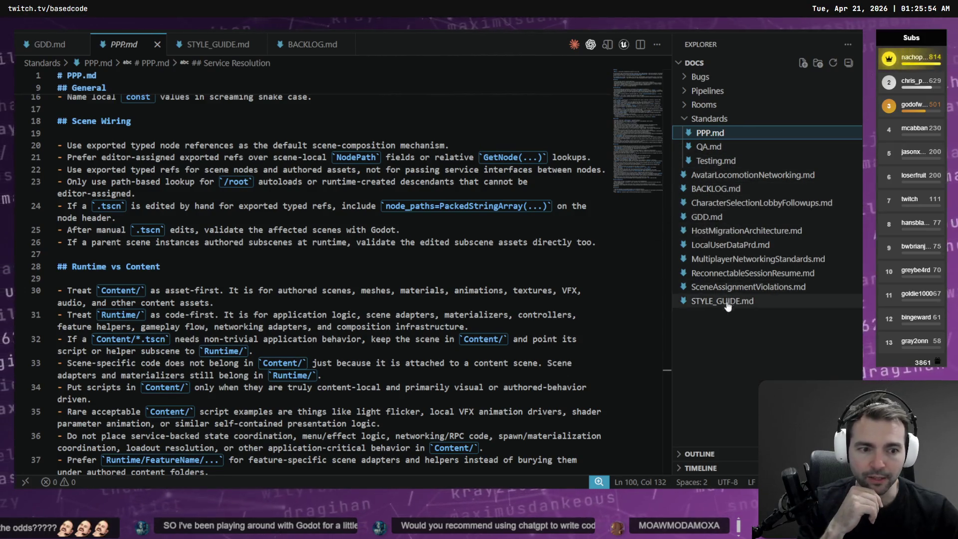
# Scroll through STYLE_GUIDE.md, then open HostMigrationArchitecture.md
pyautogui.click(708, 301)
pyautogui.scroll(-5, 210, 179)
pyautogui.scroll(-5, 210, 179)
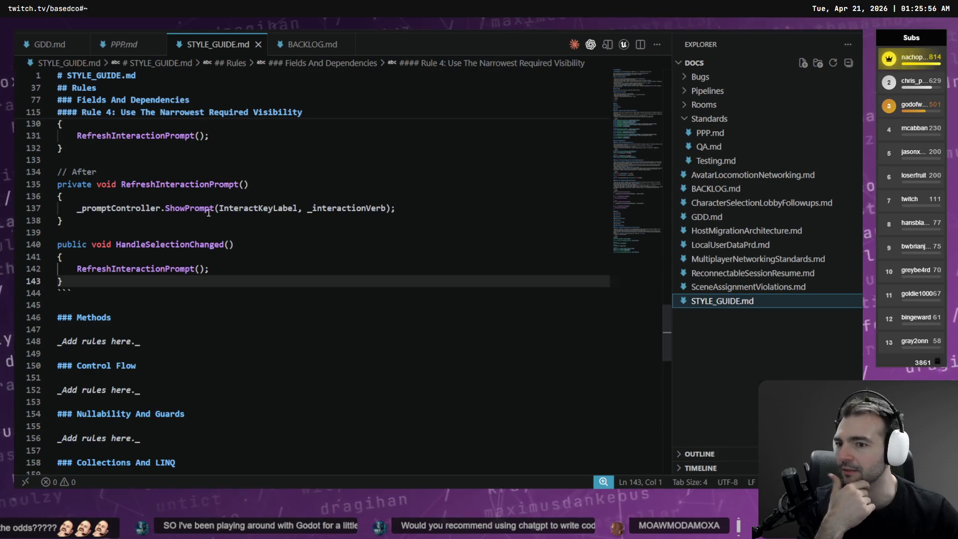
pyautogui.scroll(-3, 208, 213)
pyautogui.scroll(6, 225, 214)
pyautogui.scroll(-10, 114, 228)
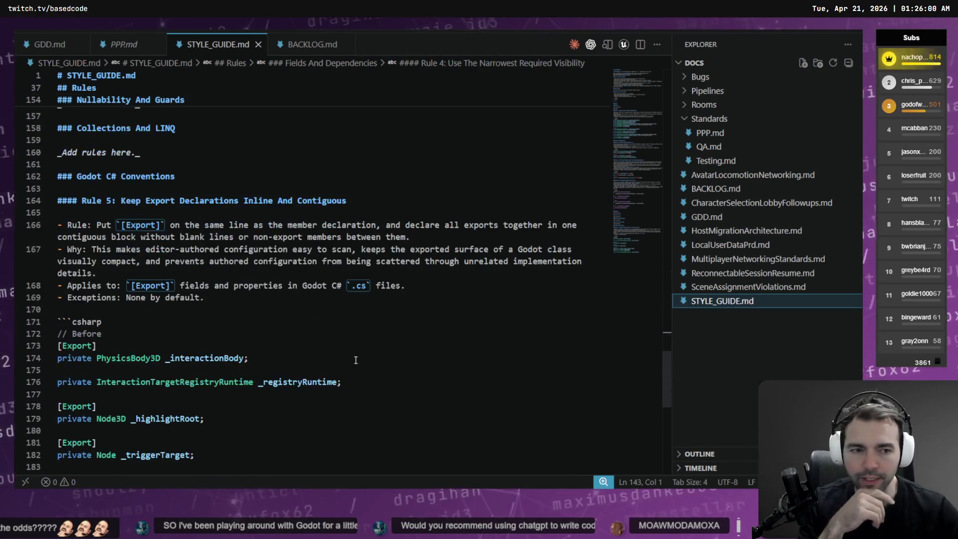
pyautogui.click(725, 231)
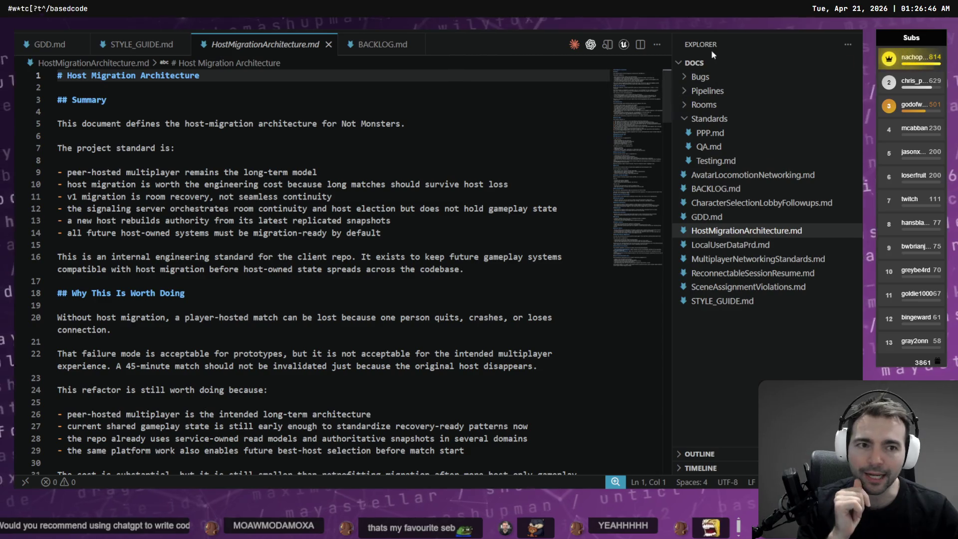
# Return to the ChatGPT interior conversation and voice-dictate 'this is great but it needs'
pyautogui.hotkey('alt', 'Tab')
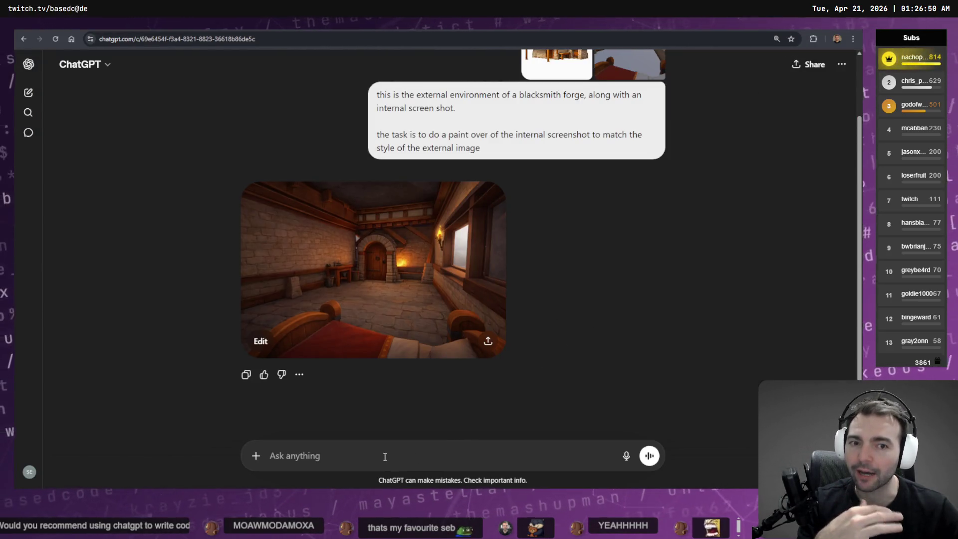
pyautogui.scroll(2, 584, 289)
pyautogui.scroll(-2, 584, 289)
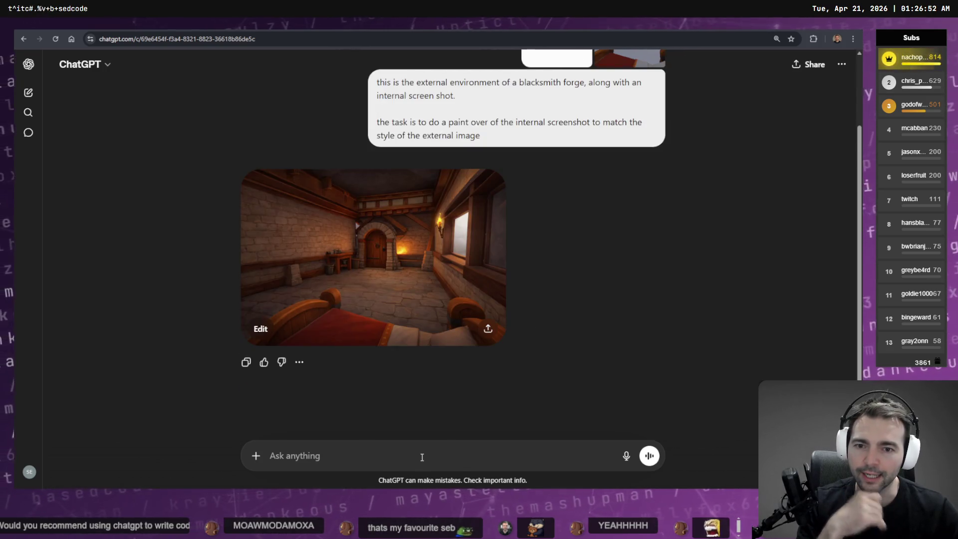
pyautogui.press('super+h')
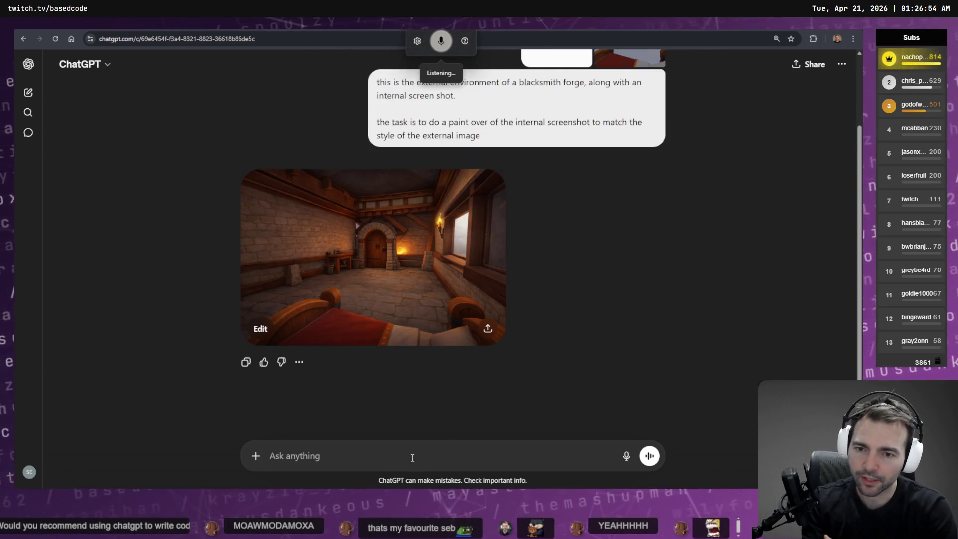